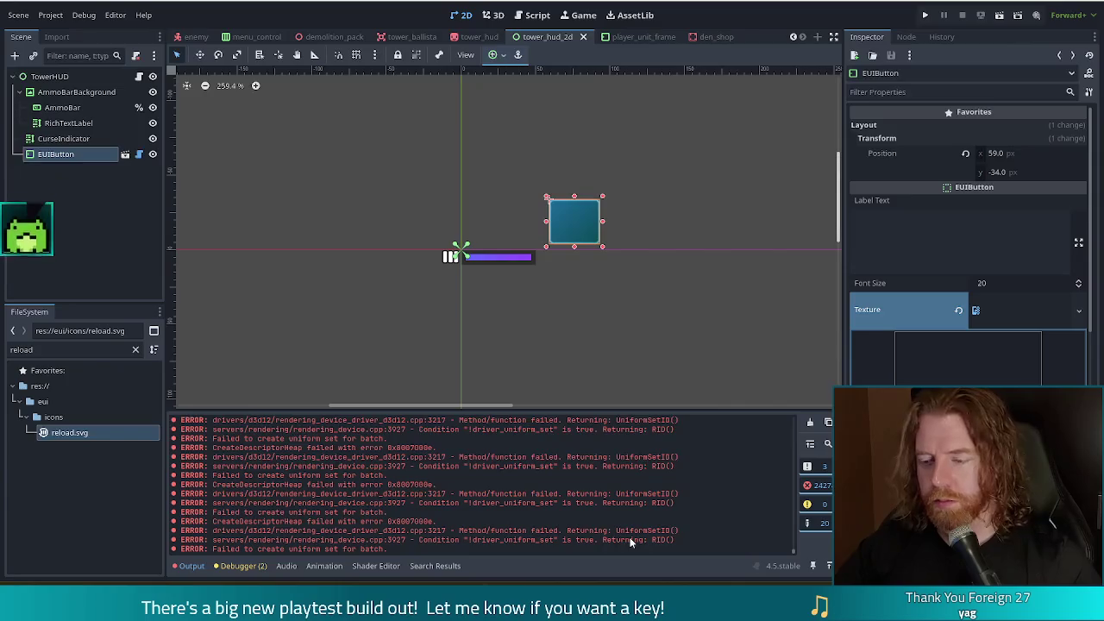
# Capture a screenshot of the rendering errors shown in the Output log.
pyautogui.press('super+shift+s')
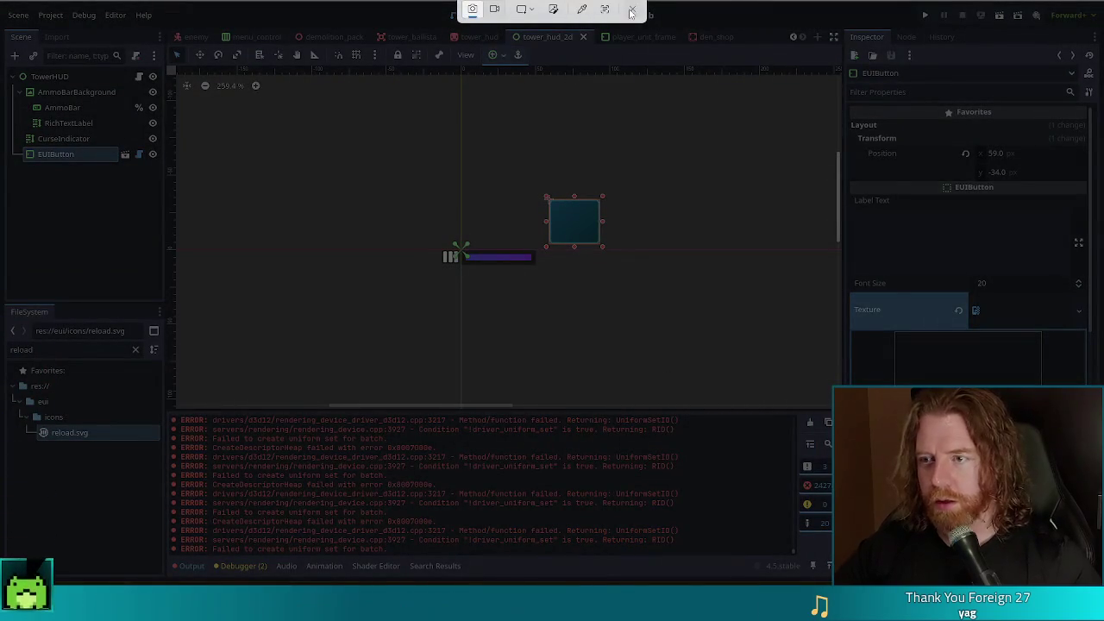
pyautogui.press('Escape')
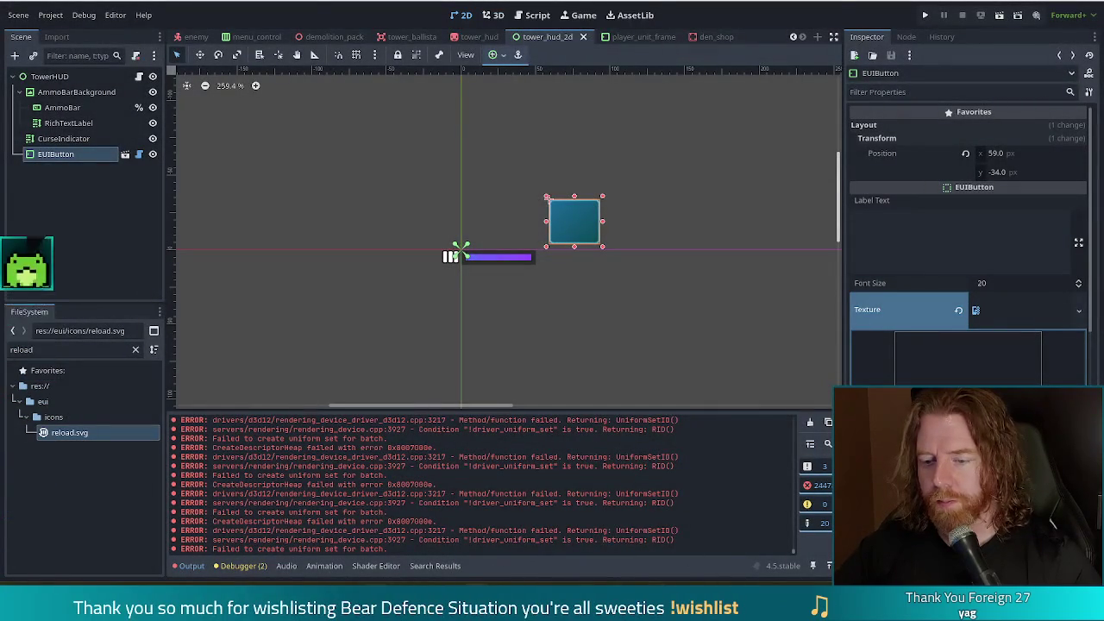
pyautogui.click(66, 22)
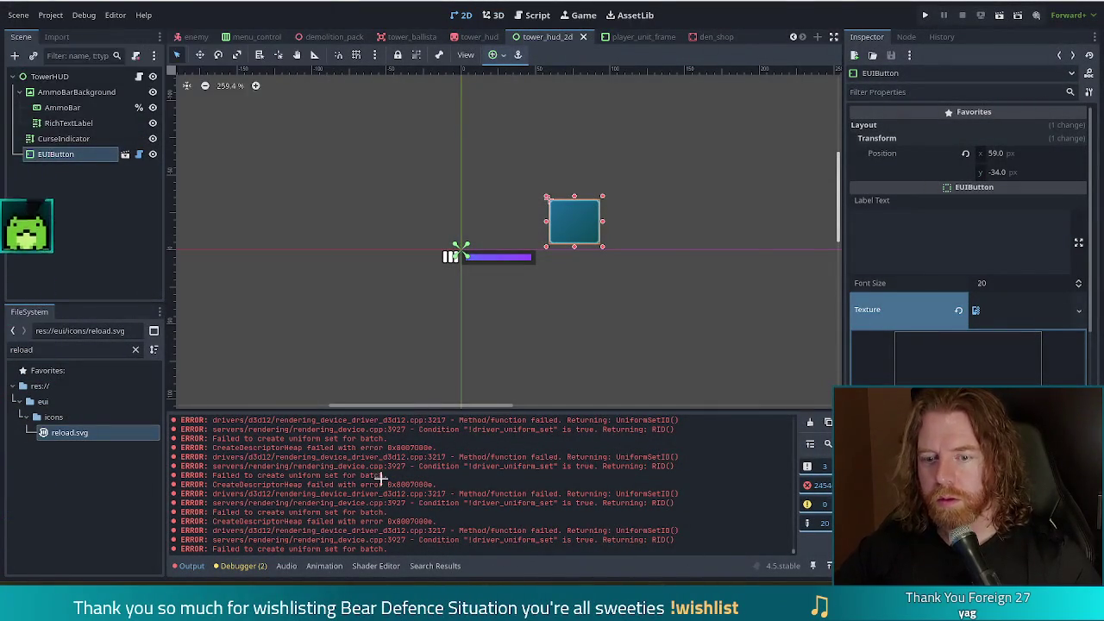
pyautogui.moveTo(684, 552)
pyautogui.mouseDown()
pyautogui.moveTo(169, 390)
pyautogui.moveTo(161, 402)
pyautogui.mouseUp()
pyautogui.click(202, 44)
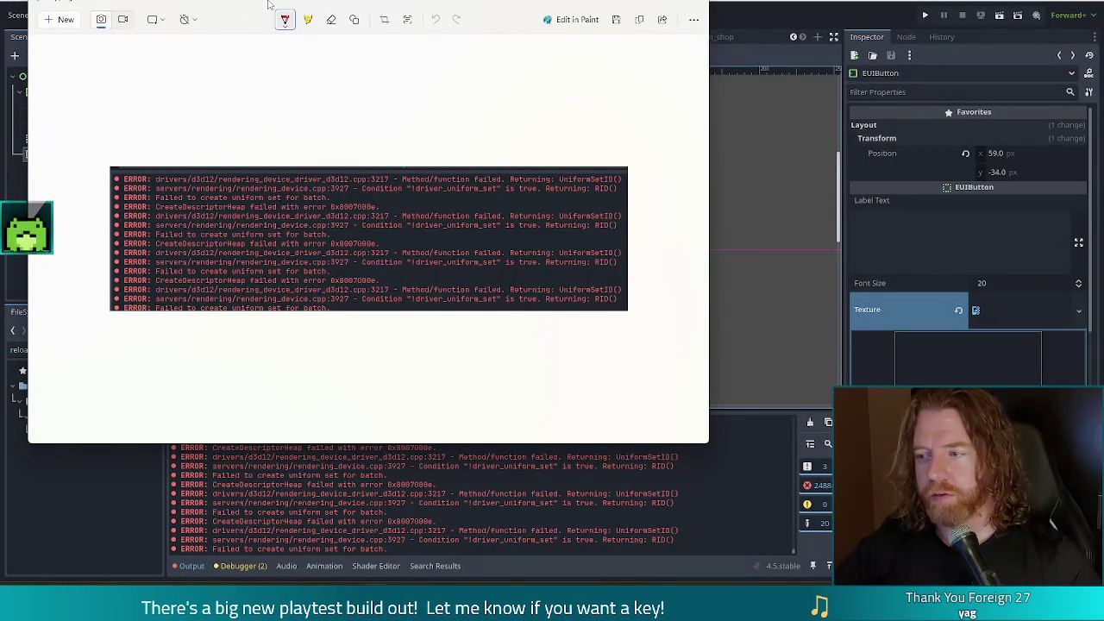
pyautogui.hotkey('alt', 'Tab')
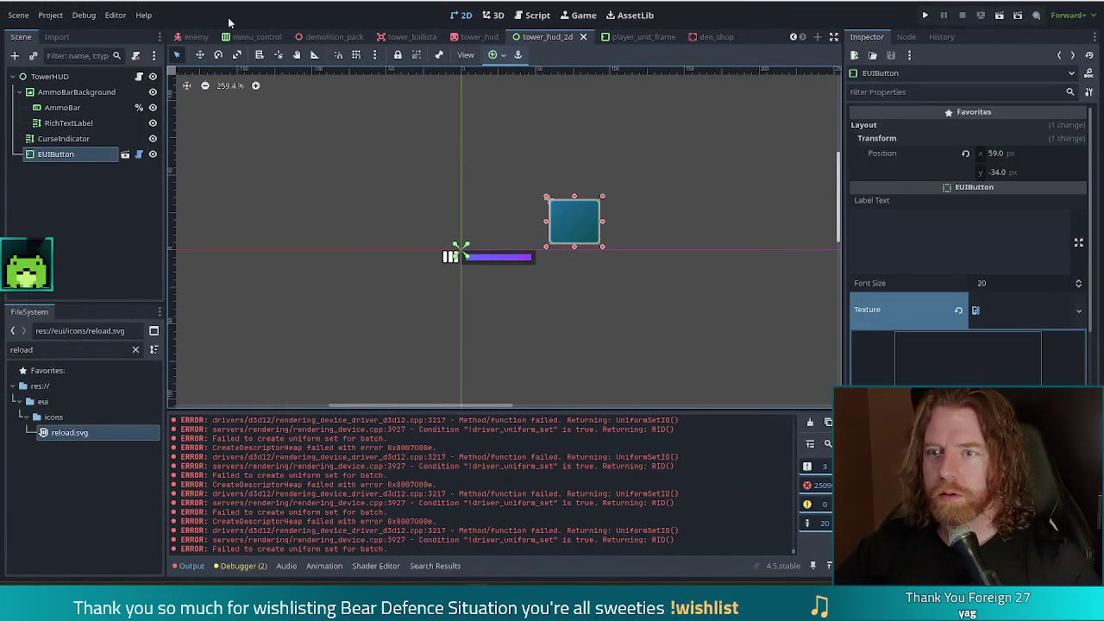
# Switch to the Script workspace showing tower_3d.gd.
pyautogui.hotkey('ctrl', 'F3')
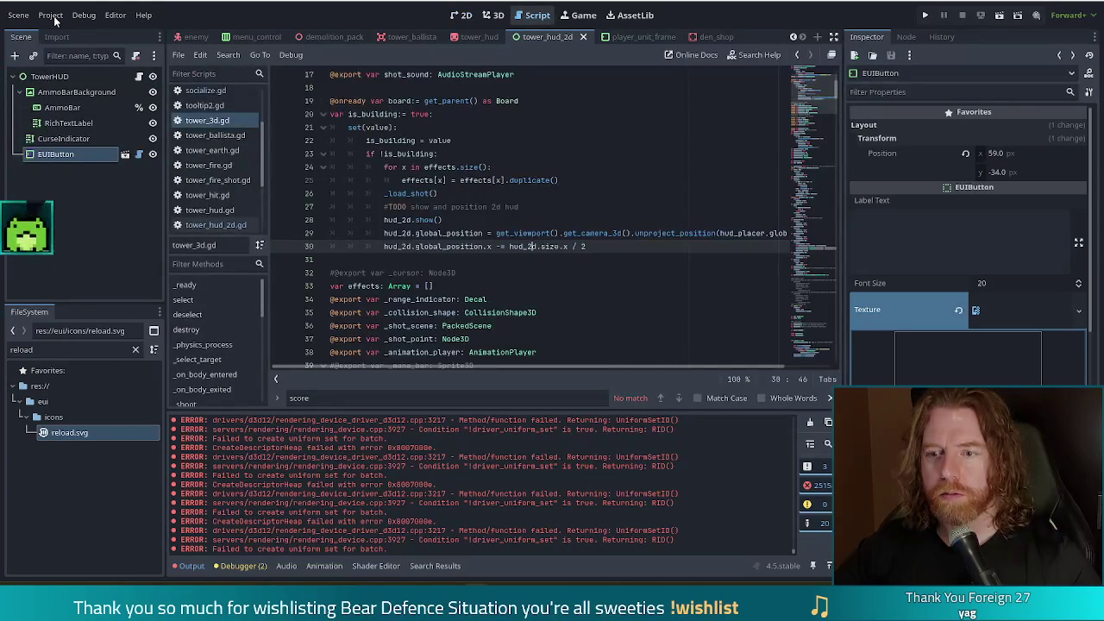
pyautogui.click(53, 16)
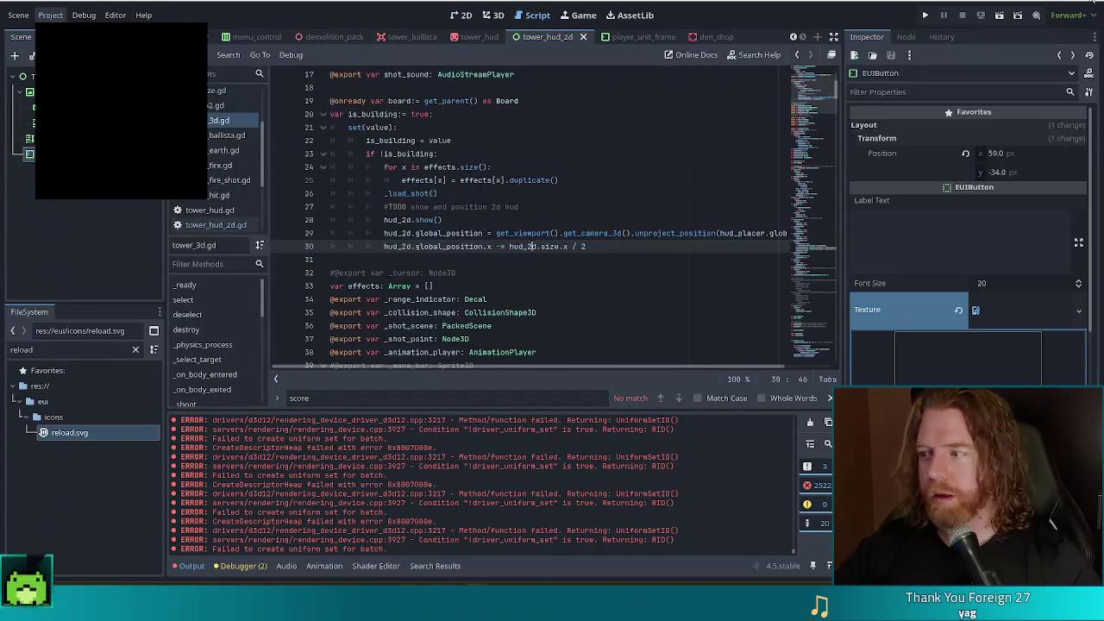
pyautogui.press('Escape')
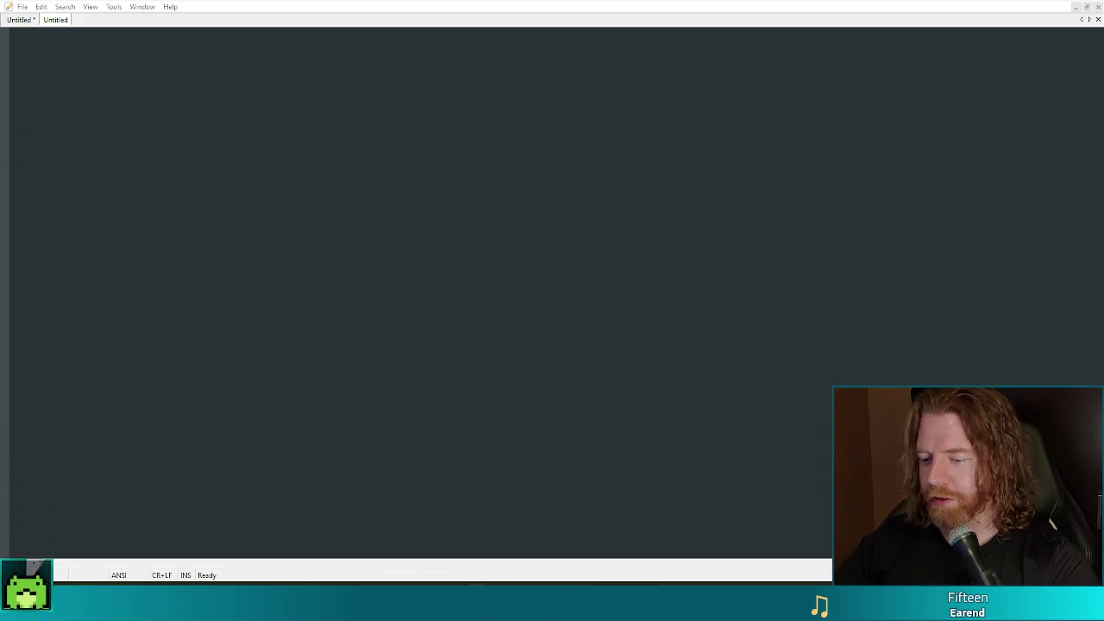
# Bring the Godot Engine (2) window forward from the taskbar jump list.
pyautogui.rightClick(475, 604)
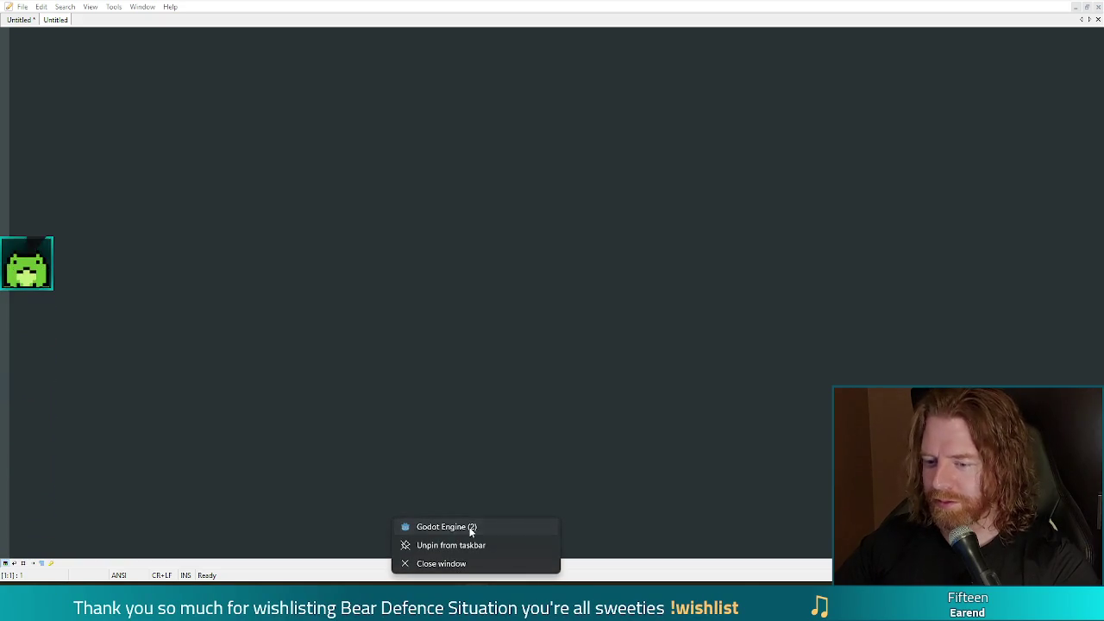
pyautogui.click(471, 526)
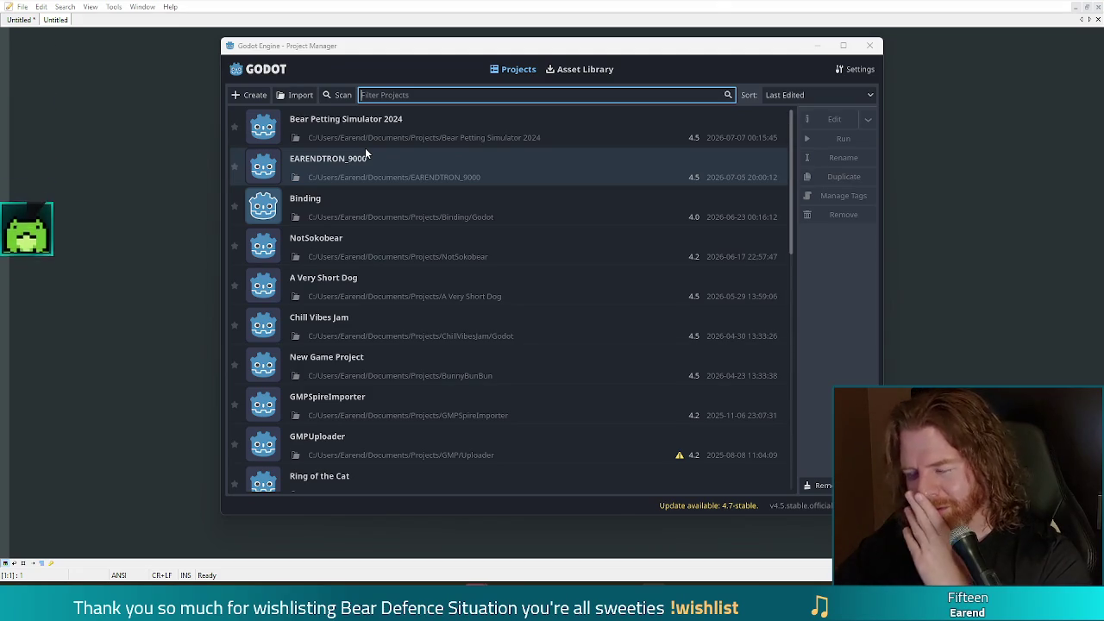
# Open the Bear Petting Simulator 2024 project from the Project Manager.
pyautogui.doubleClick(384, 133)
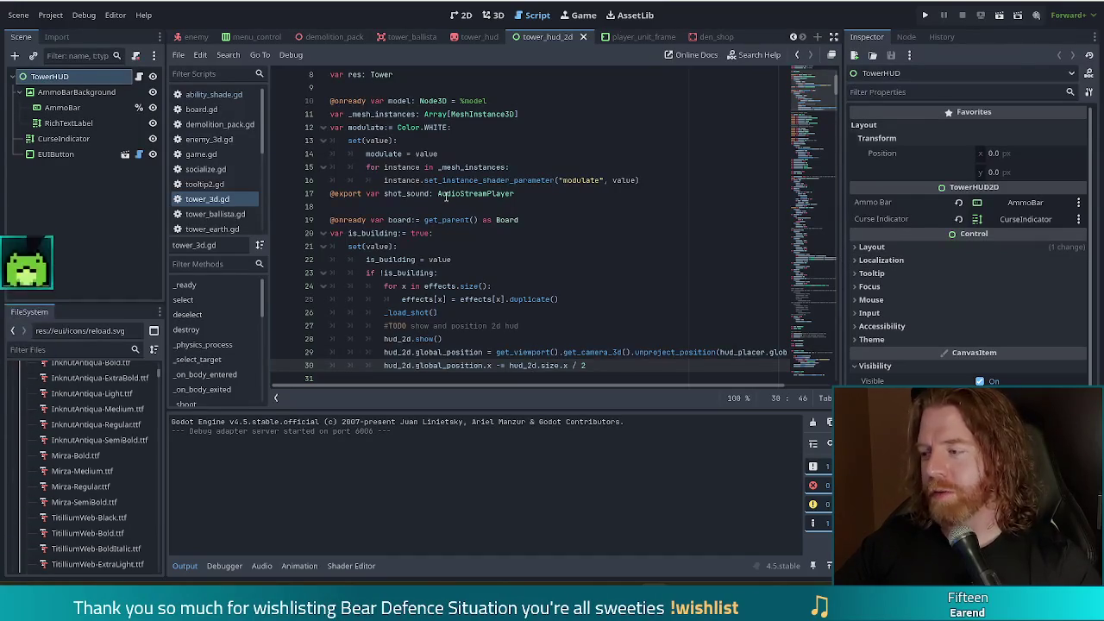
# Check the AudioStreamPlayer and get_parent docs, go to line 22, then select EUIButton.
pyautogui.moveTo(446, 196)
pyautogui.moveTo(466, 223)
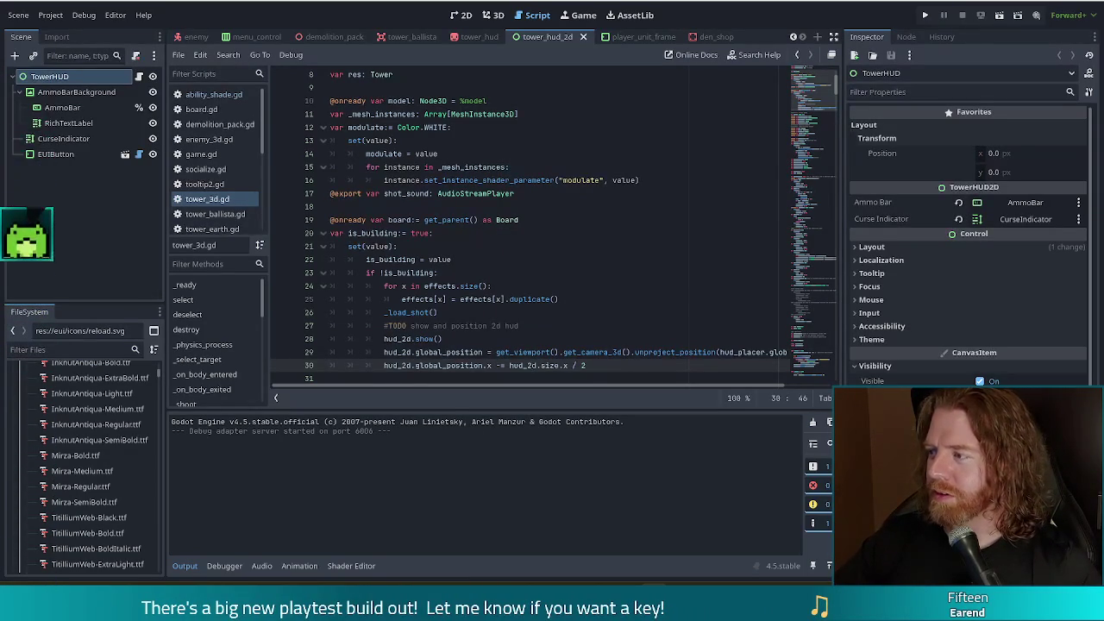
pyautogui.click(497, 258)
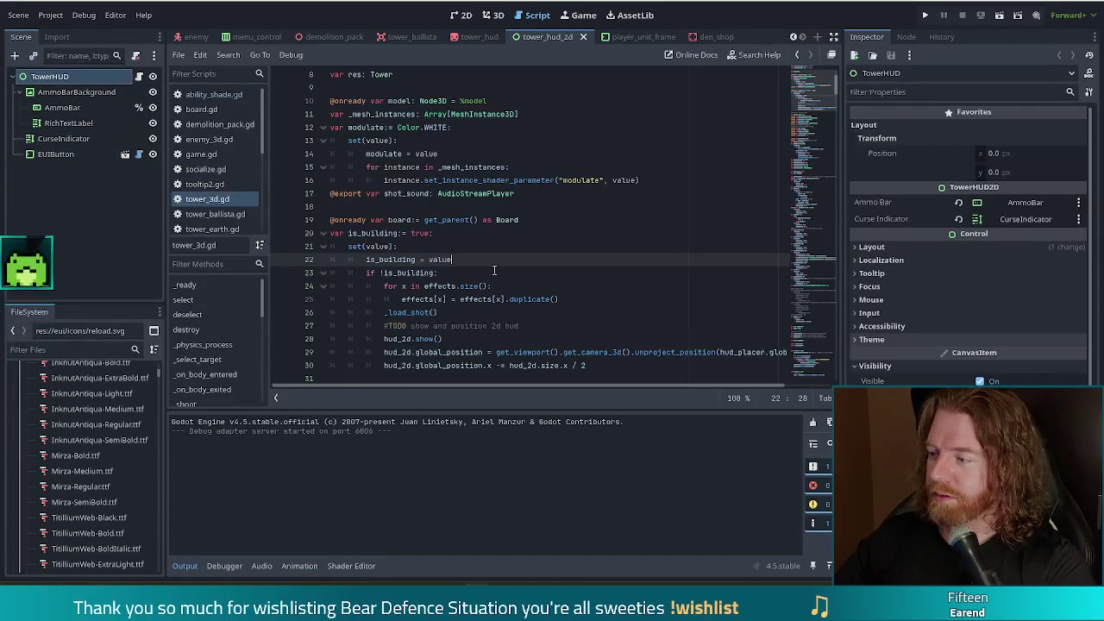
pyautogui.click(71, 155)
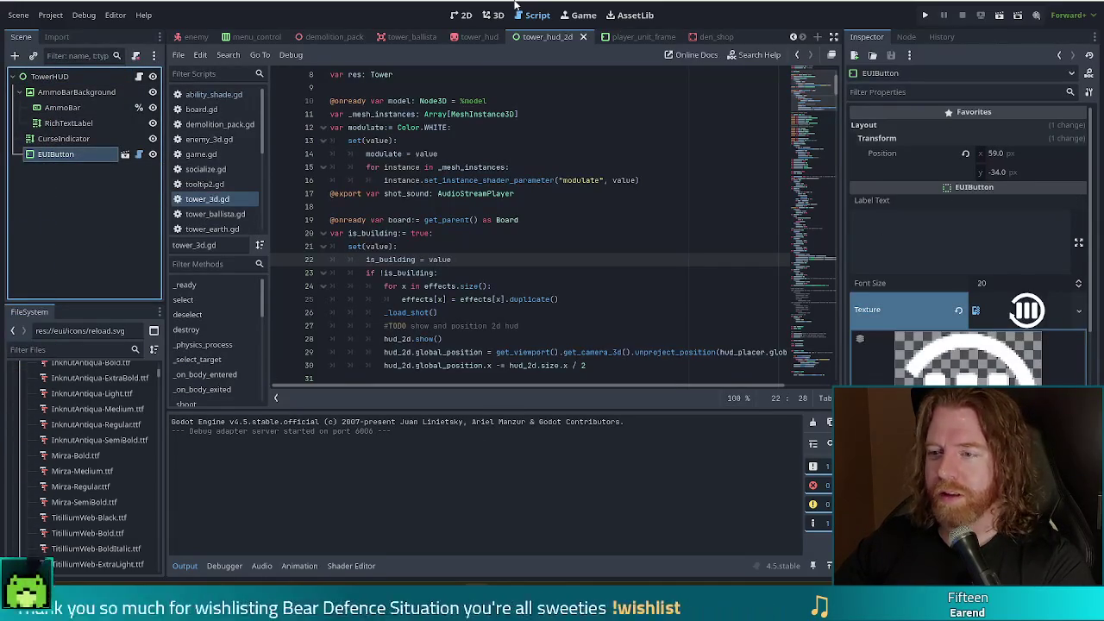
# In the 2D view, set the EUIButton's font size to 12 and save the scene.
pyautogui.click(466, 16)
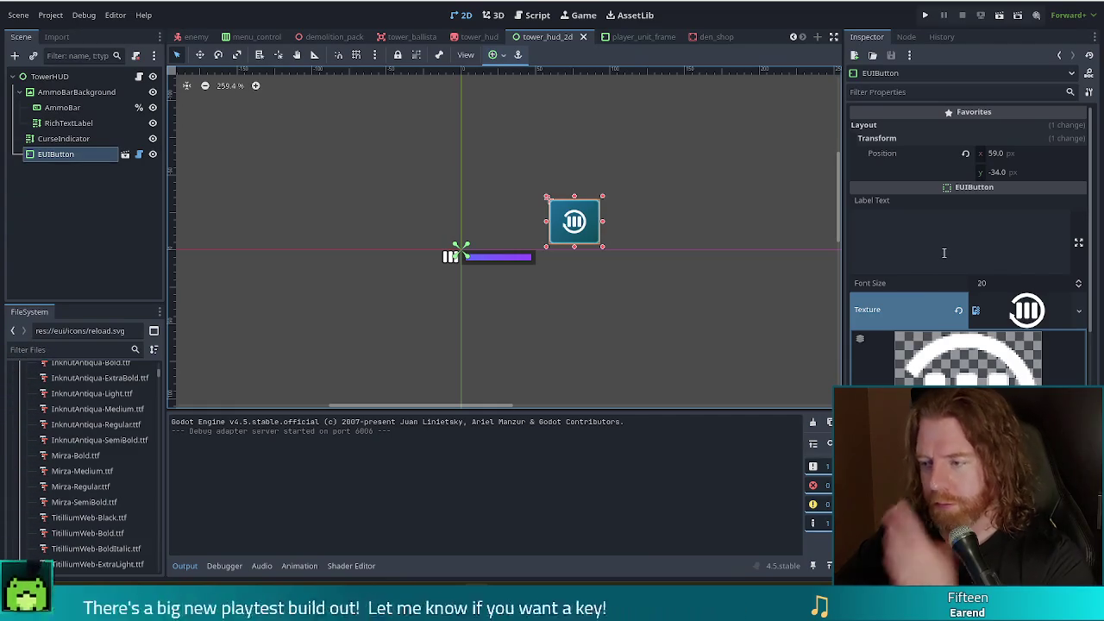
pyautogui.click(1080, 291)
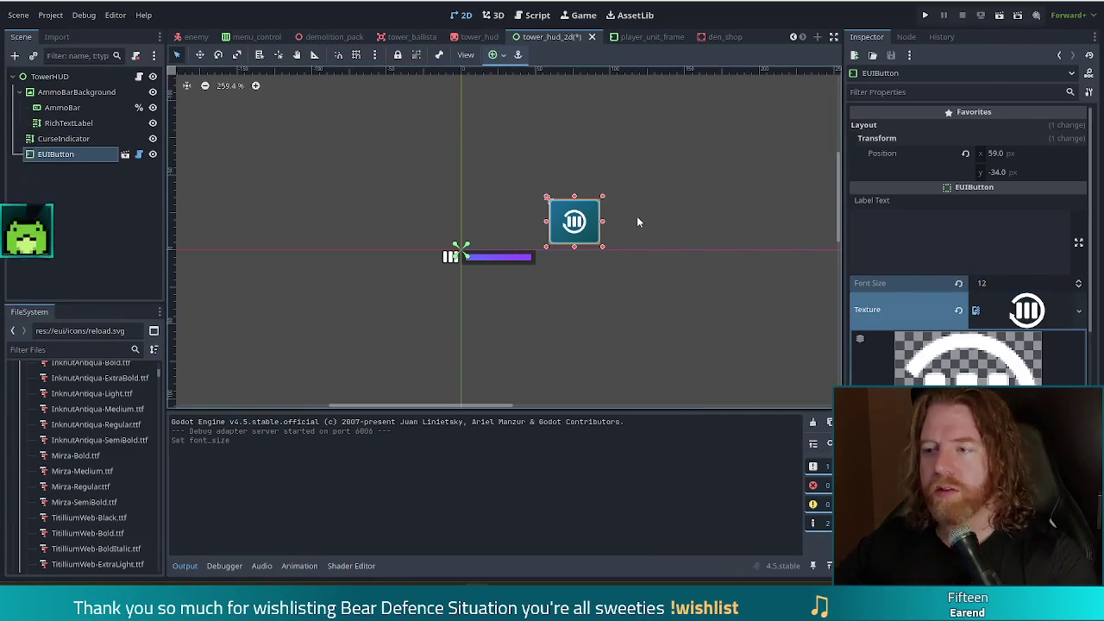
pyautogui.hotkey('ctrl', 's')
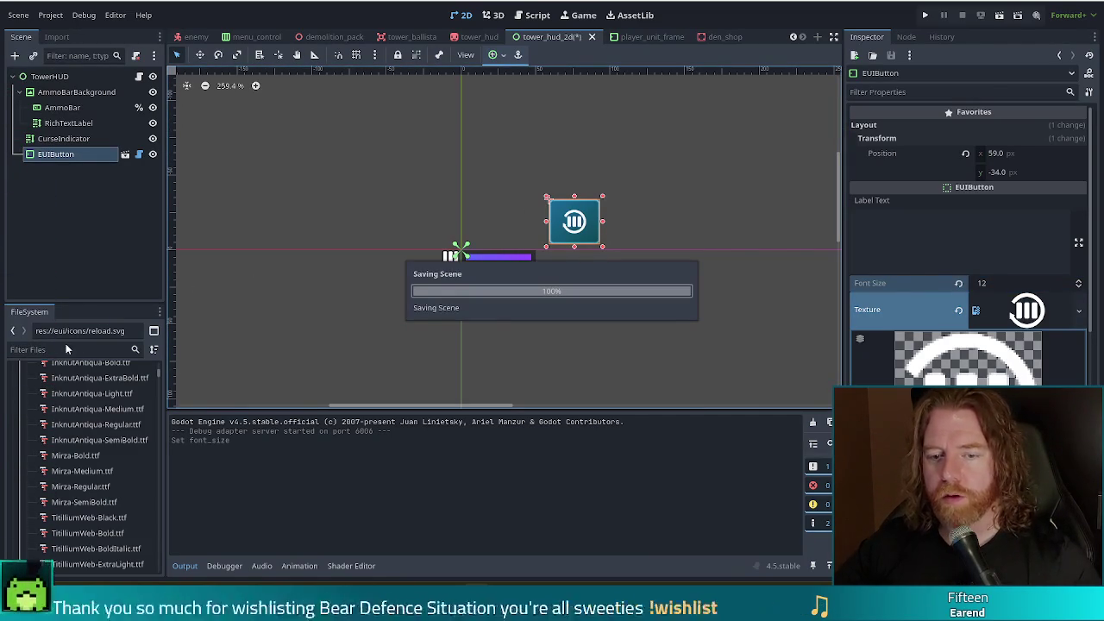
# Filter the FileSystem dock to list the project's dialog files.
pyautogui.click(67, 346)
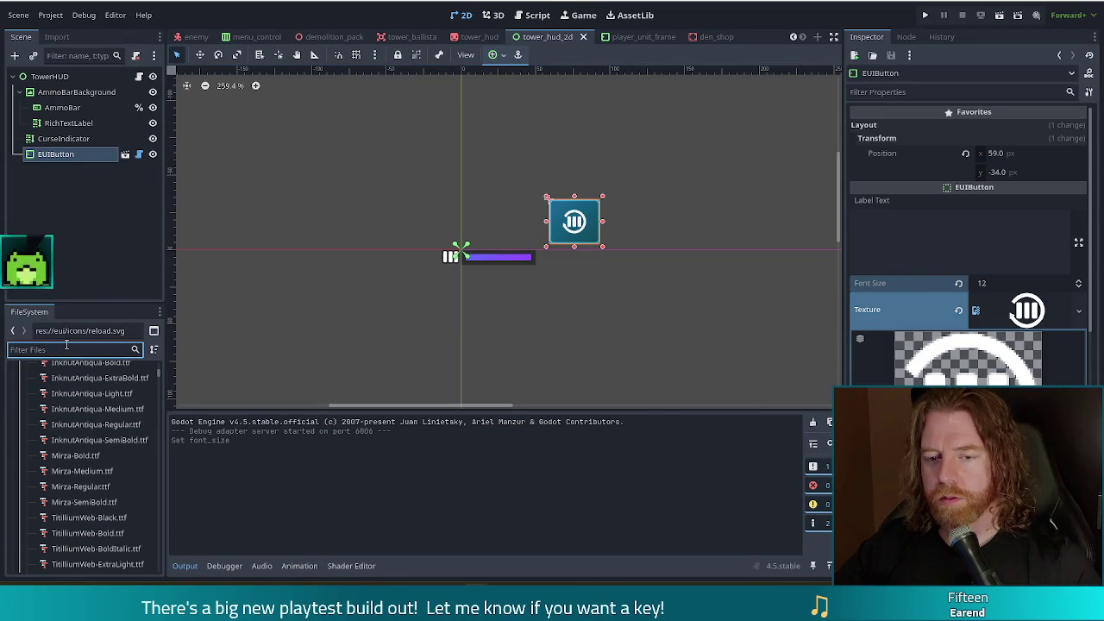
pyautogui.write('e')
pyautogui.write('g')
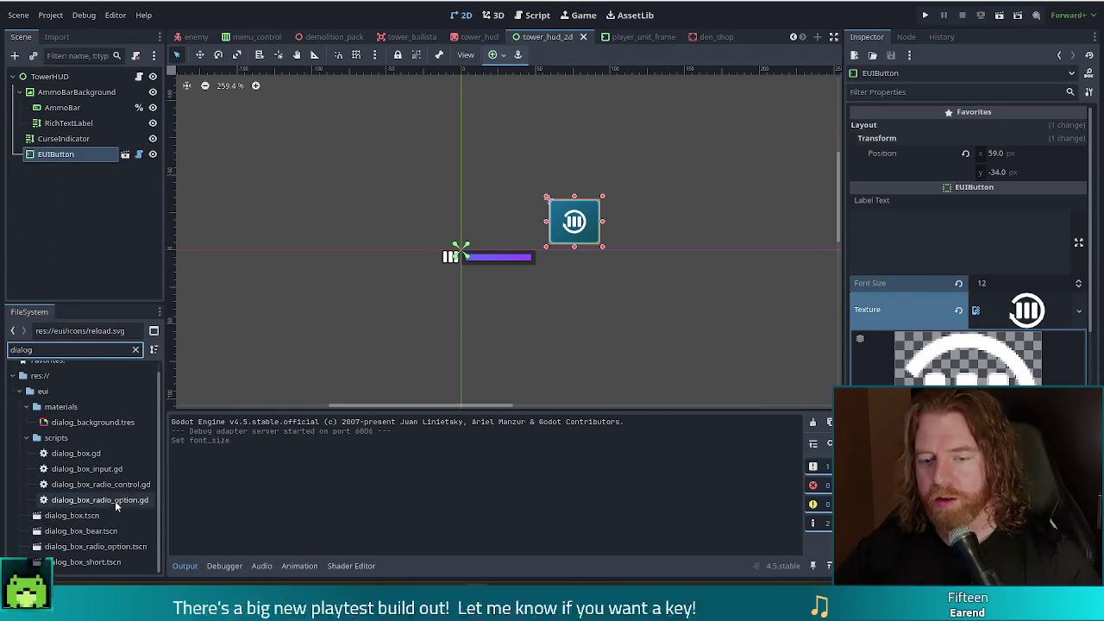
# Open dialog_box.tscn and inspect its WhiteBorder and X close button nodes.
pyautogui.doubleClick(105, 514)
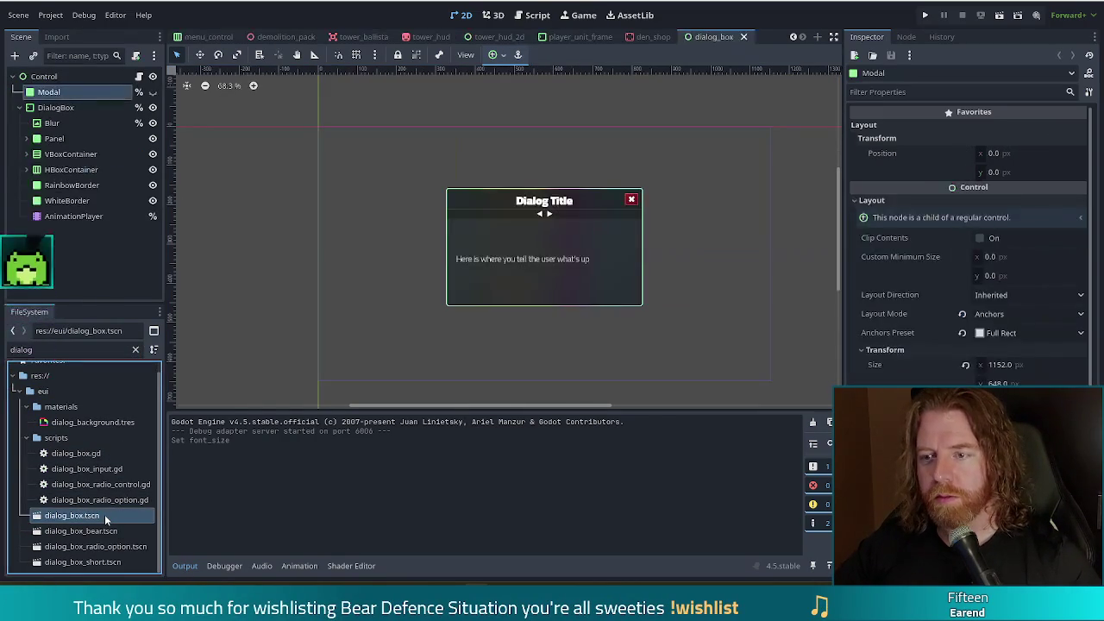
pyautogui.click(633, 201)
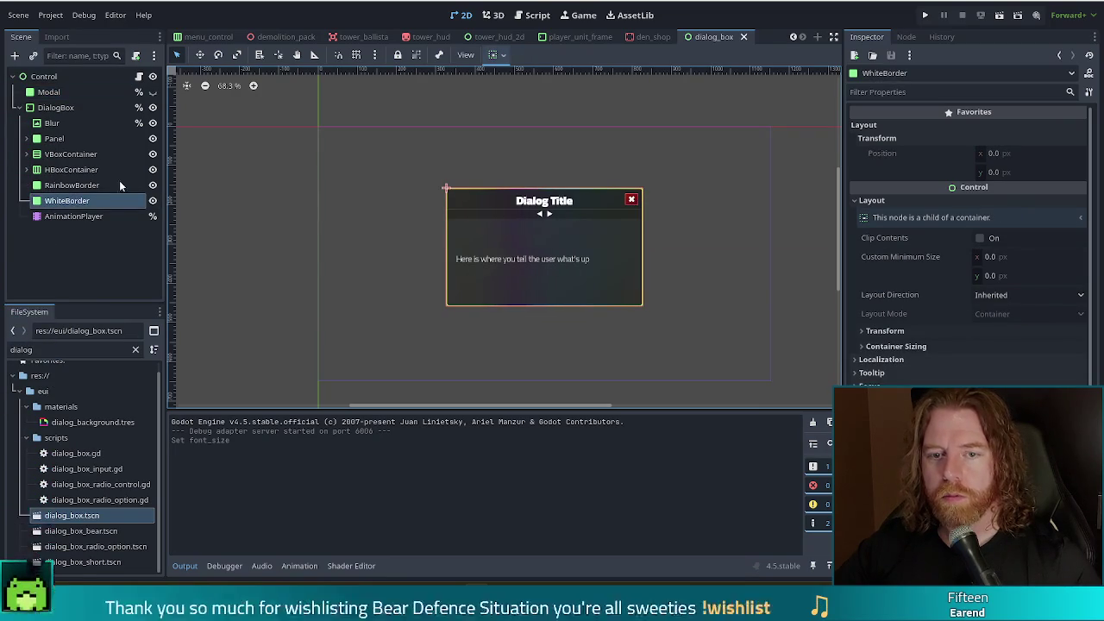
pyautogui.click(26, 169)
pyautogui.click(73, 247)
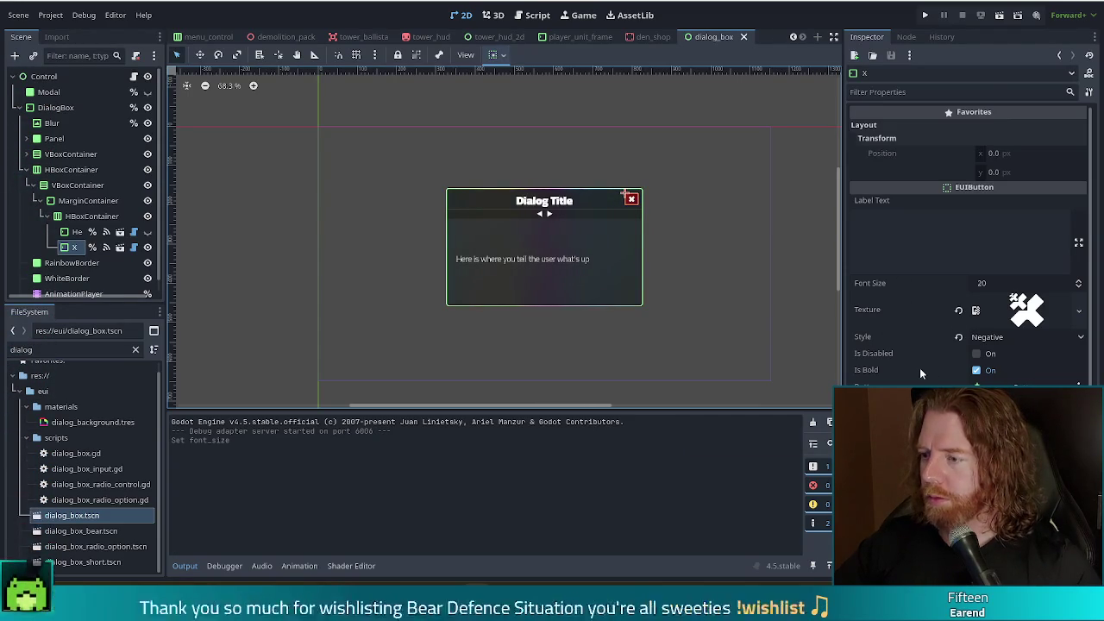
pyautogui.scroll(4, 644, 219)
pyautogui.scroll(3, 641, 208)
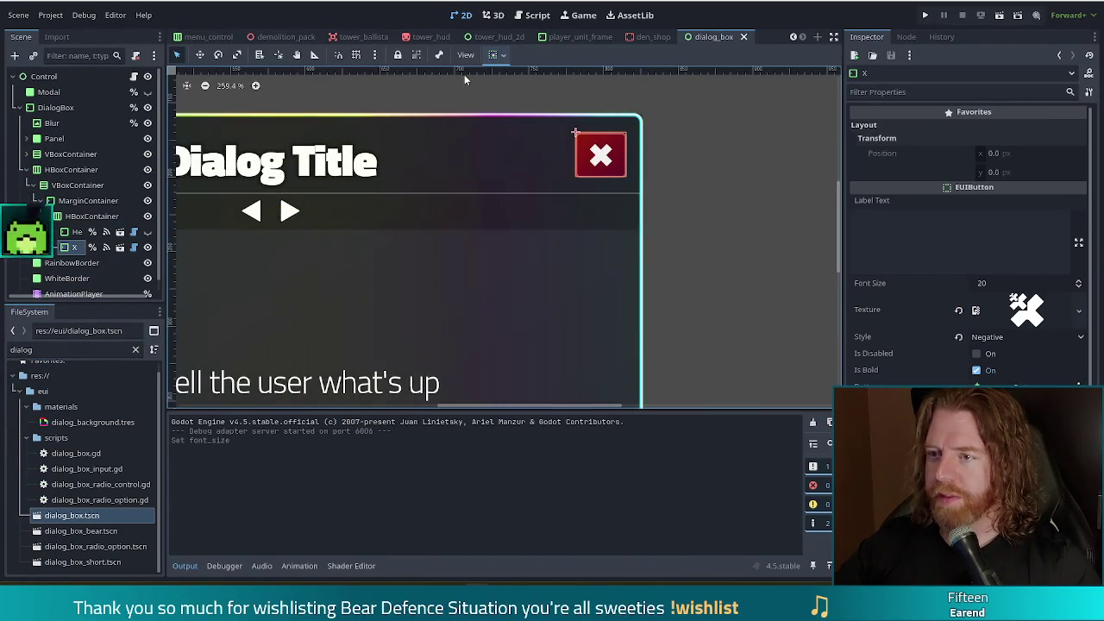
# Close the player_unit_frame and den_shop scene tabs.
pyautogui.click(603, 39)
pyautogui.click(622, 37)
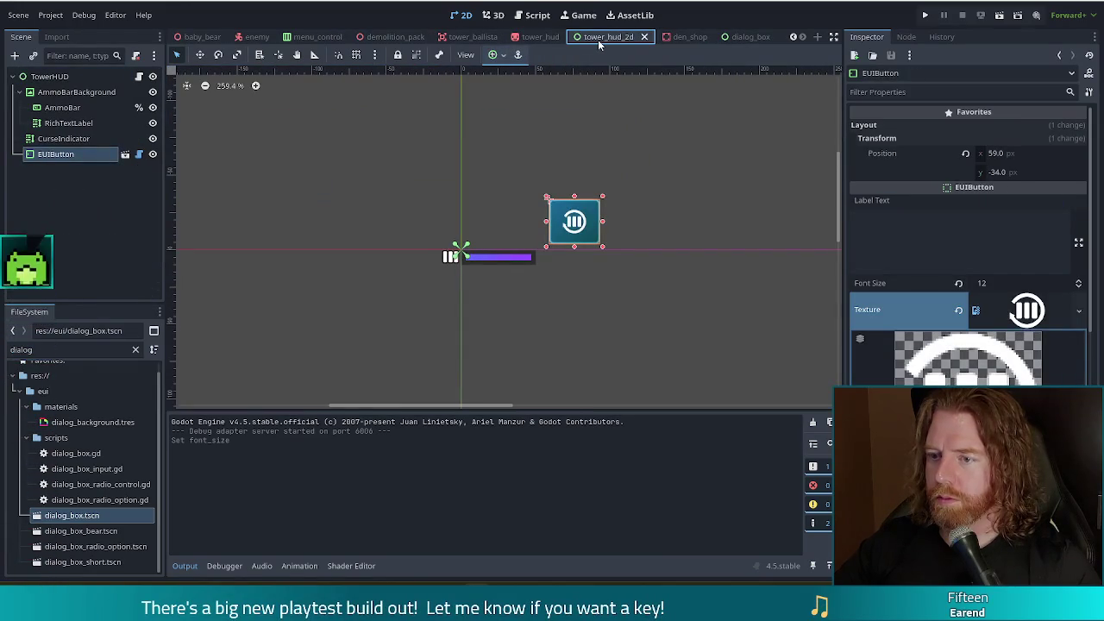
pyautogui.click(686, 37)
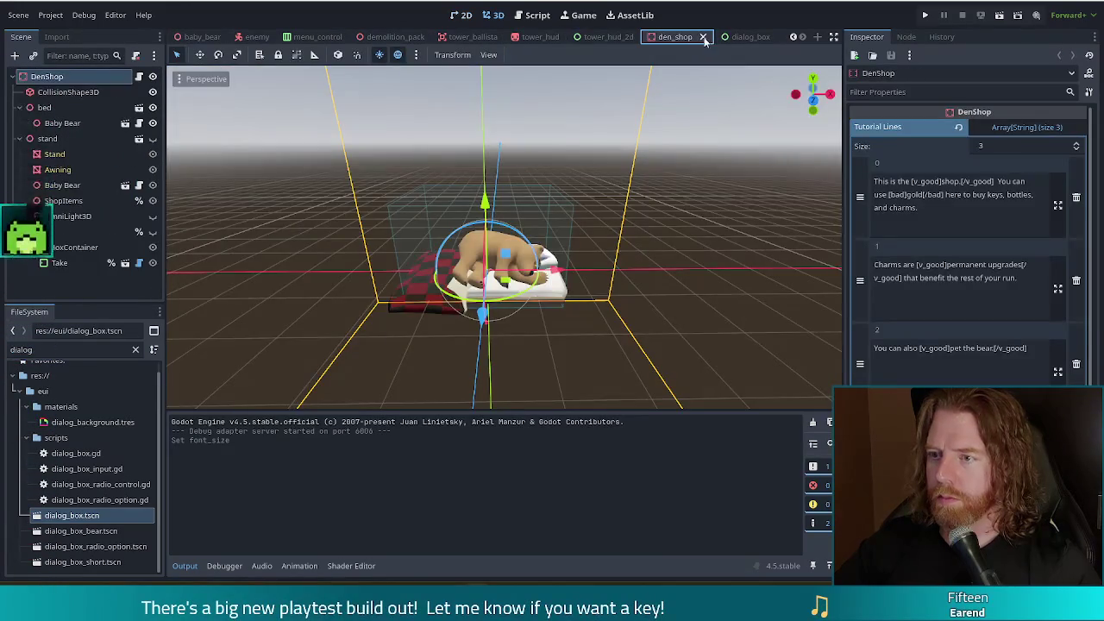
pyautogui.click(703, 37)
# Return to the tower_hud_2d scene, deselect the EUIButton, and save.
pyautogui.click(729, 36)
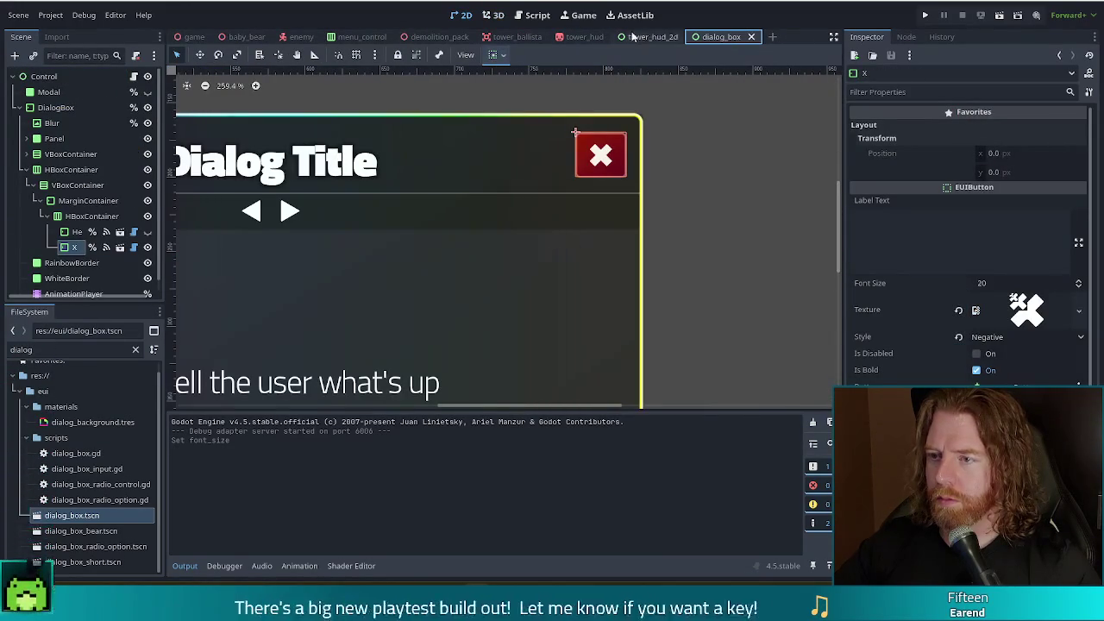
pyautogui.click(666, 37)
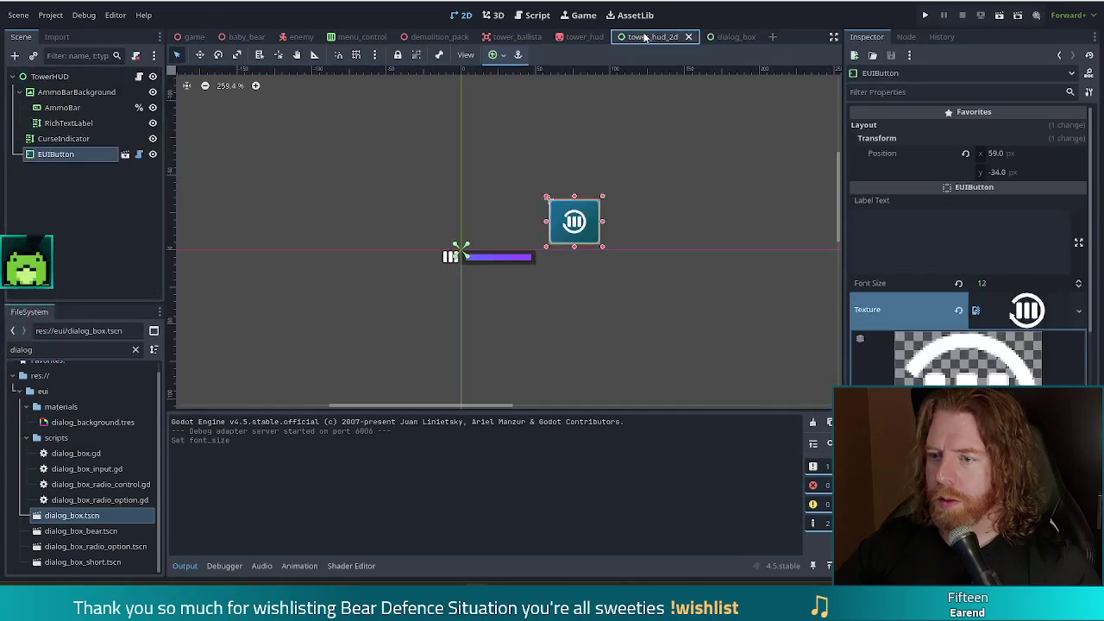
pyautogui.click(724, 37)
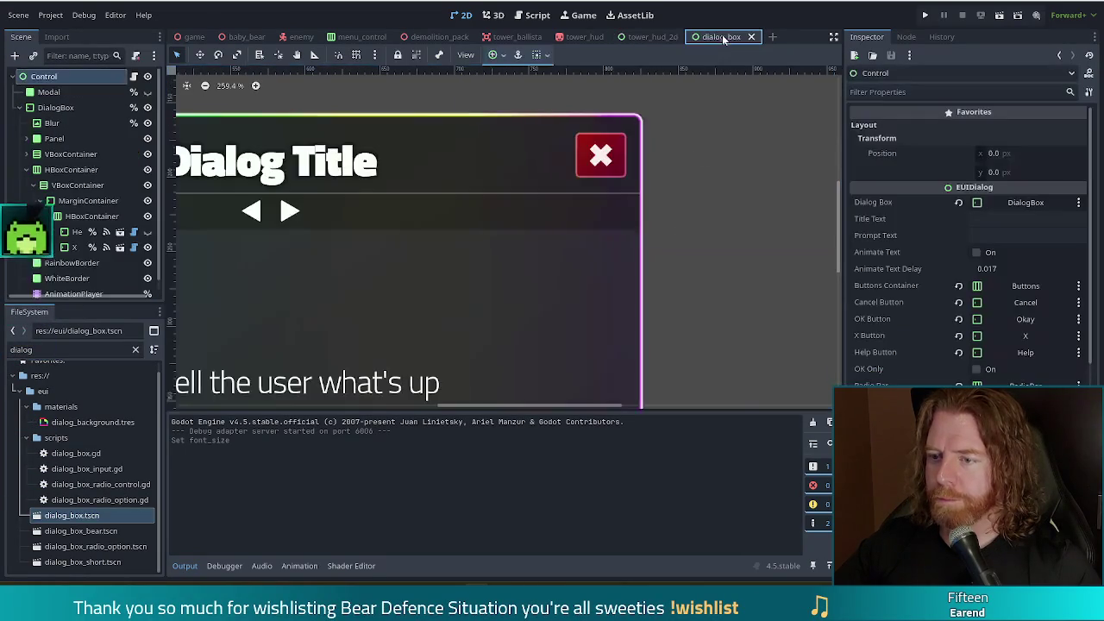
pyautogui.click(650, 36)
pyautogui.click(674, 178)
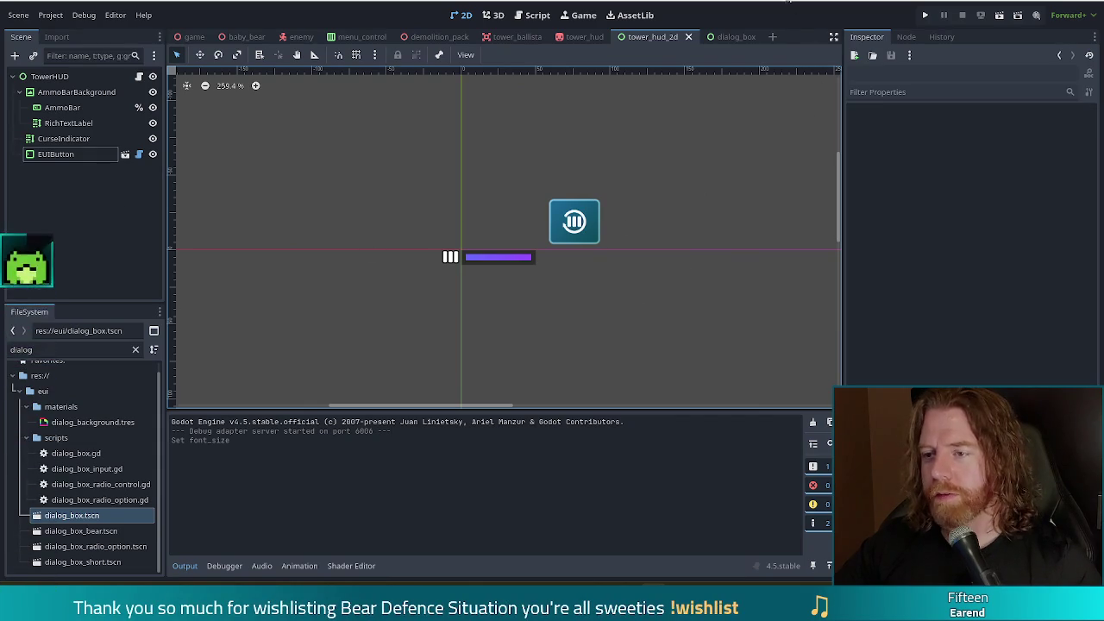
pyautogui.hotkey('ctrl', 's')
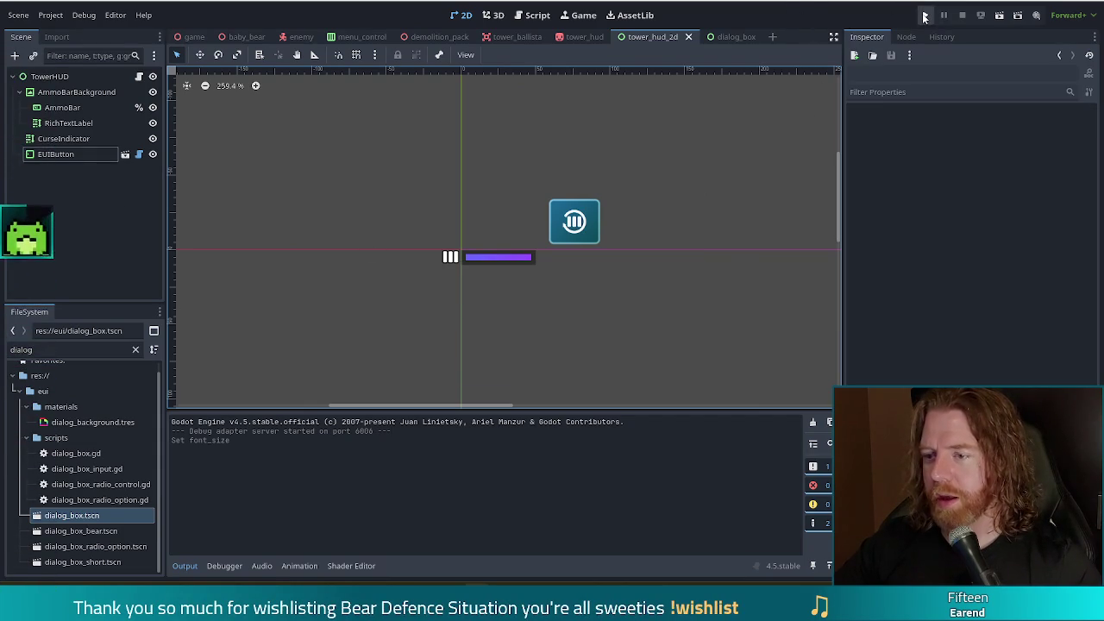
# Run the project, set the EUIButton's style to Green, and save the scene.
pyautogui.click(925, 16)
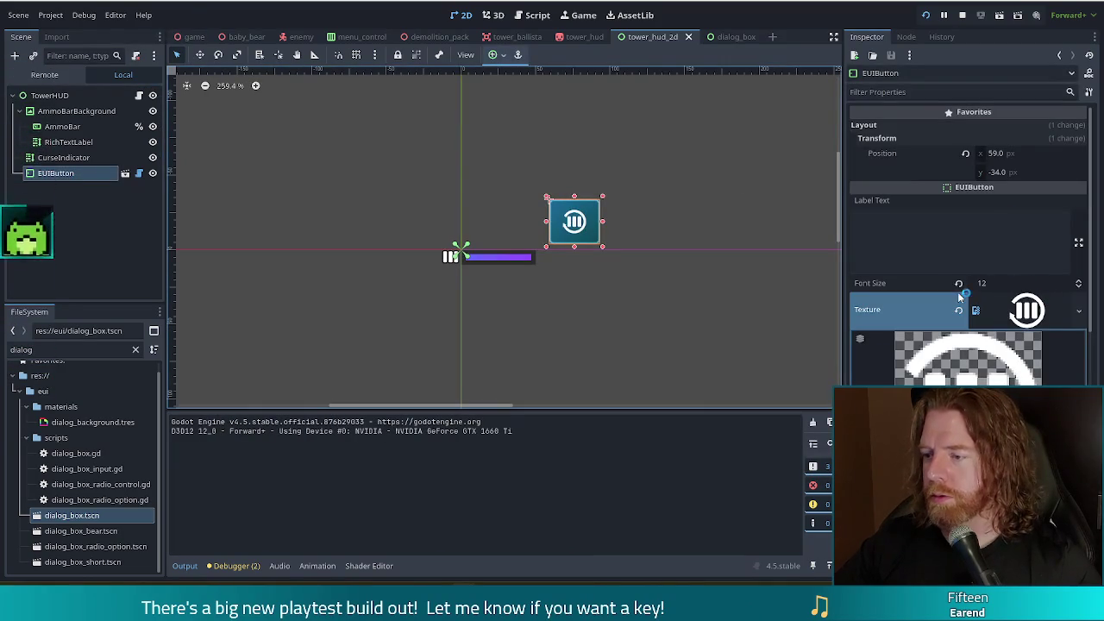
pyautogui.click(1036, 311)
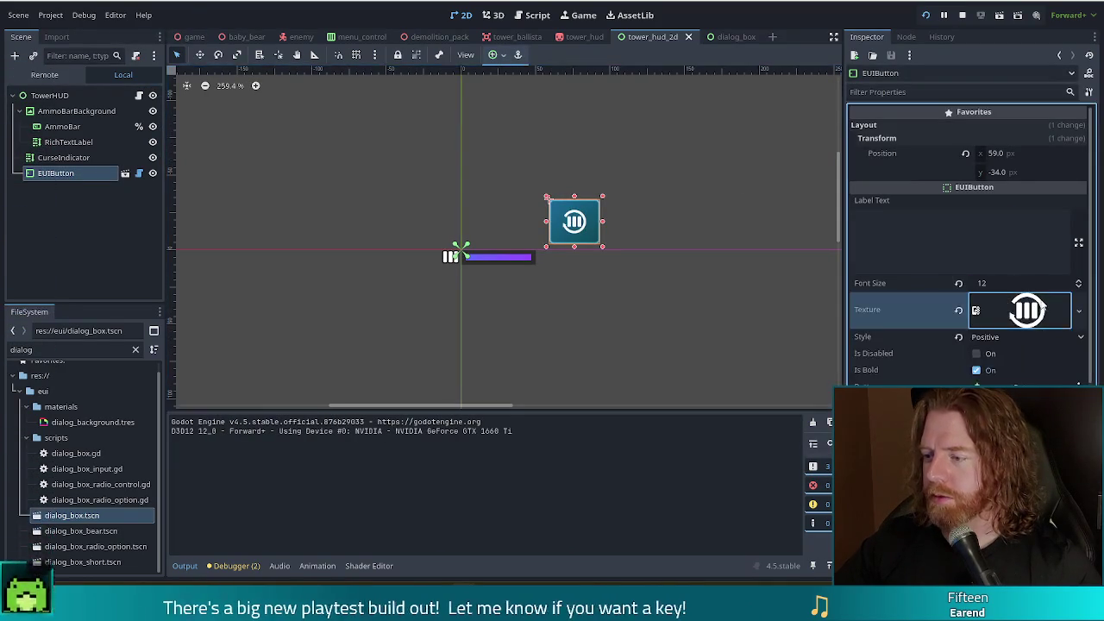
pyautogui.click(1000, 338)
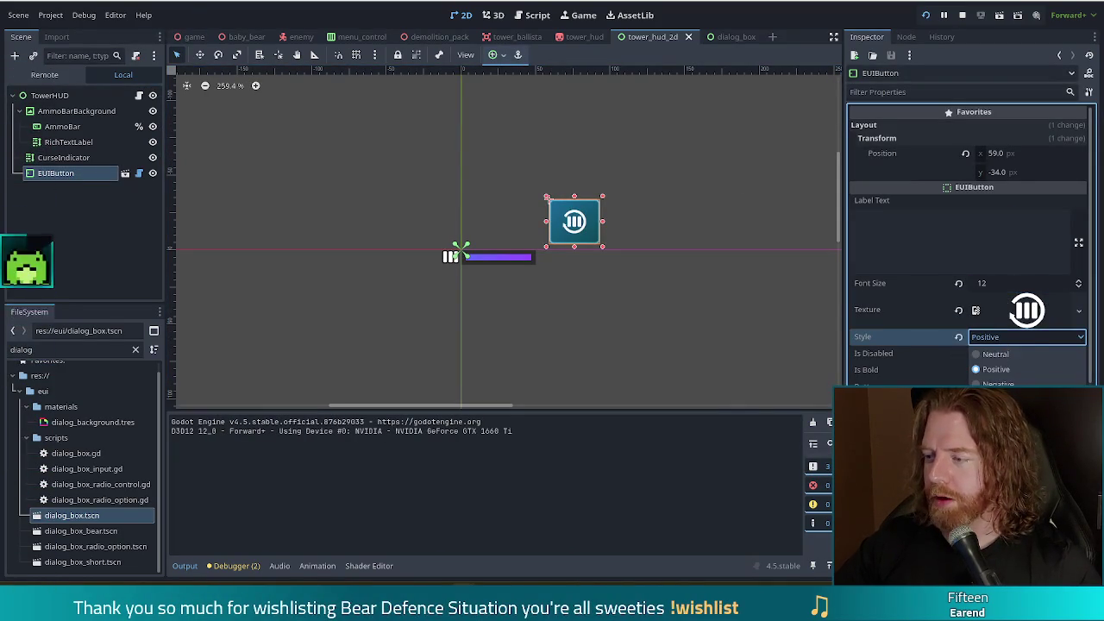
pyautogui.click(996, 416)
pyautogui.hotkey('ctrl', 's')
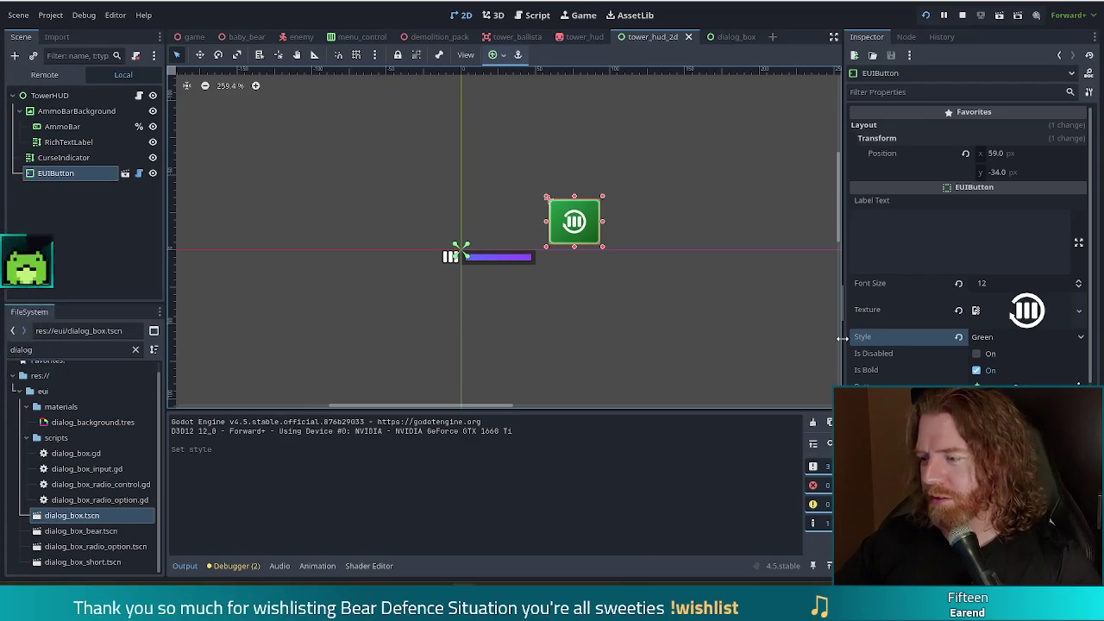
pyautogui.press('F5')
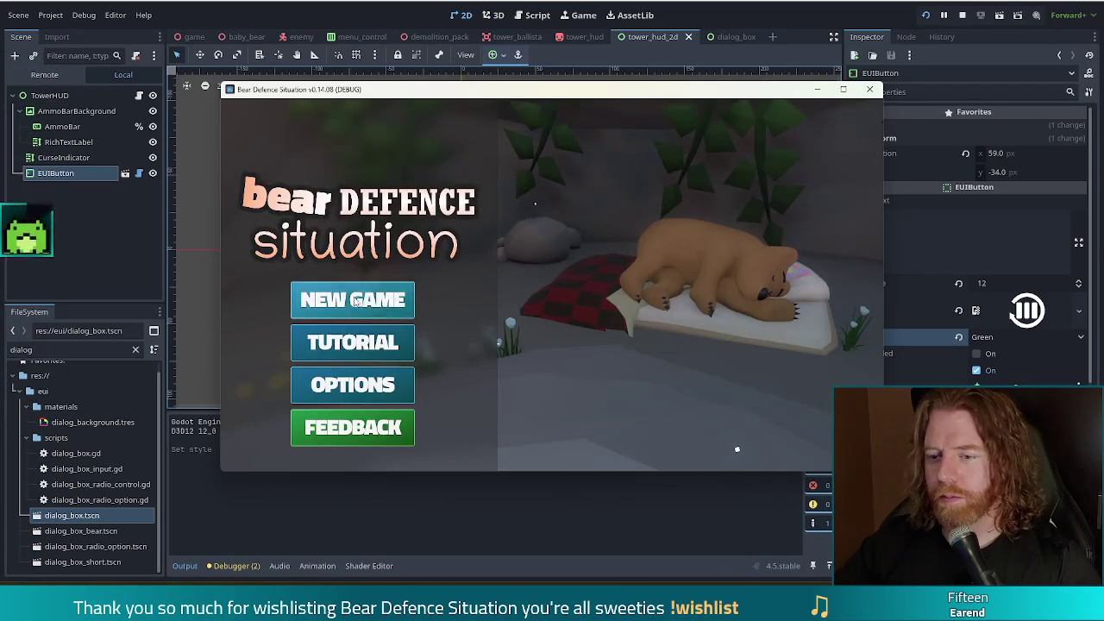
# Start a new game, place a Ballista tower on the map, then close the game.
pyautogui.click(354, 301)
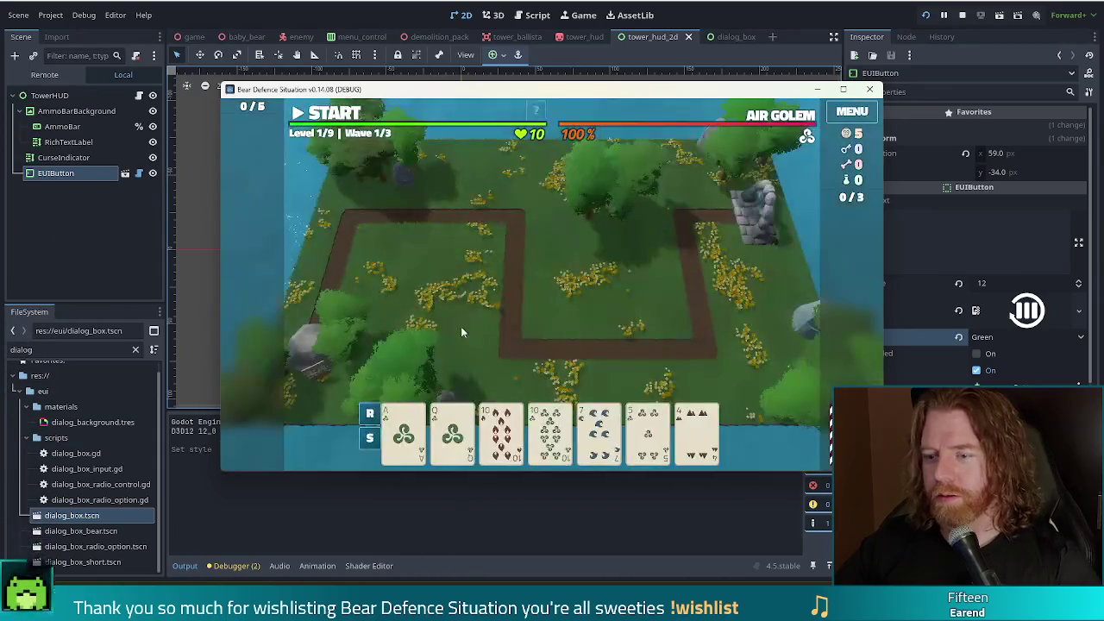
pyautogui.click(452, 432)
pyautogui.click(505, 370)
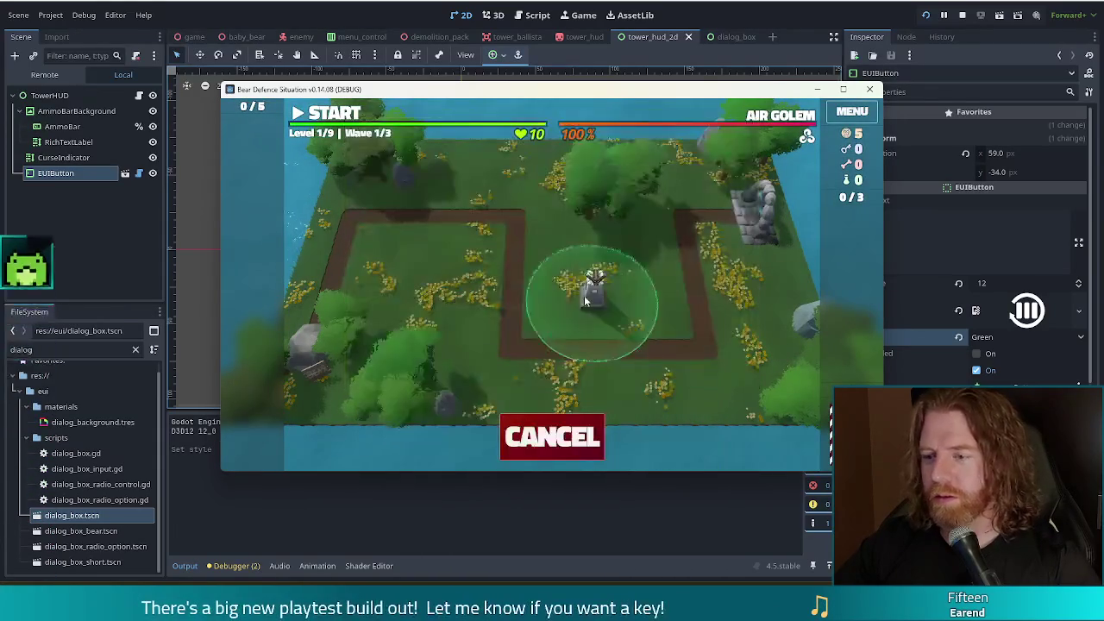
pyautogui.click(565, 293)
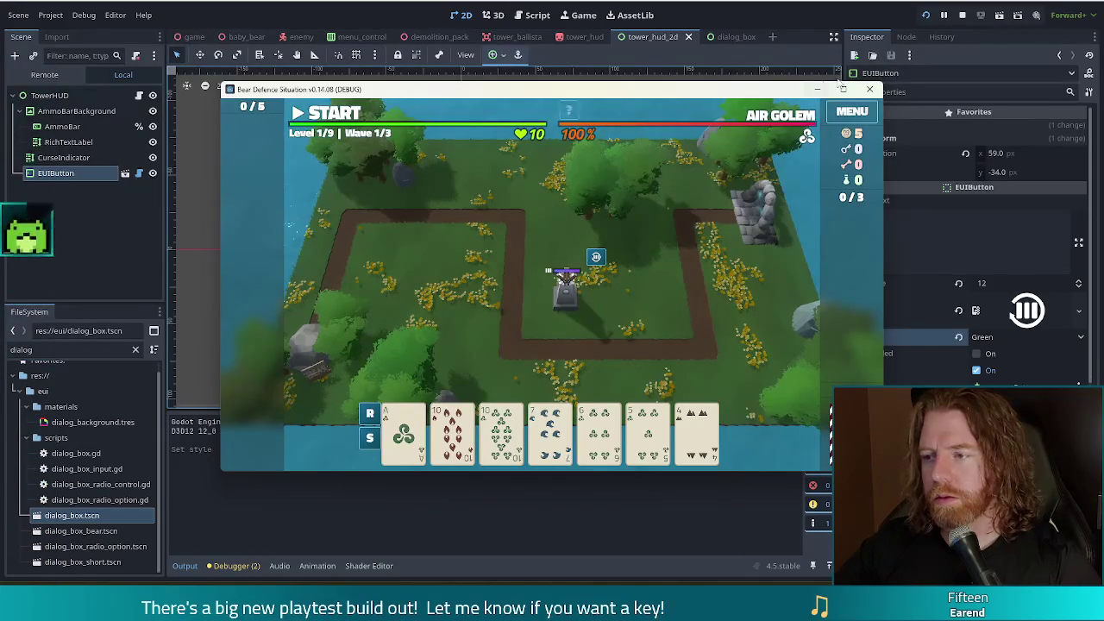
pyautogui.click(868, 90)
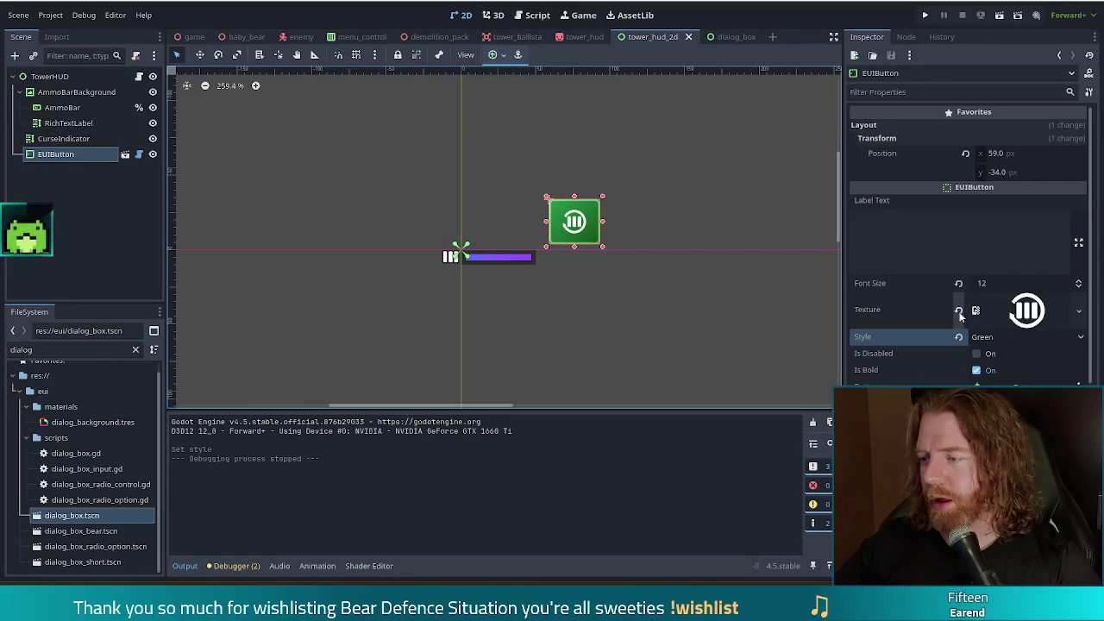
# Reset the font size to 20 and try '[code]t[/code]' BBCode as the label text.
pyautogui.click(957, 284)
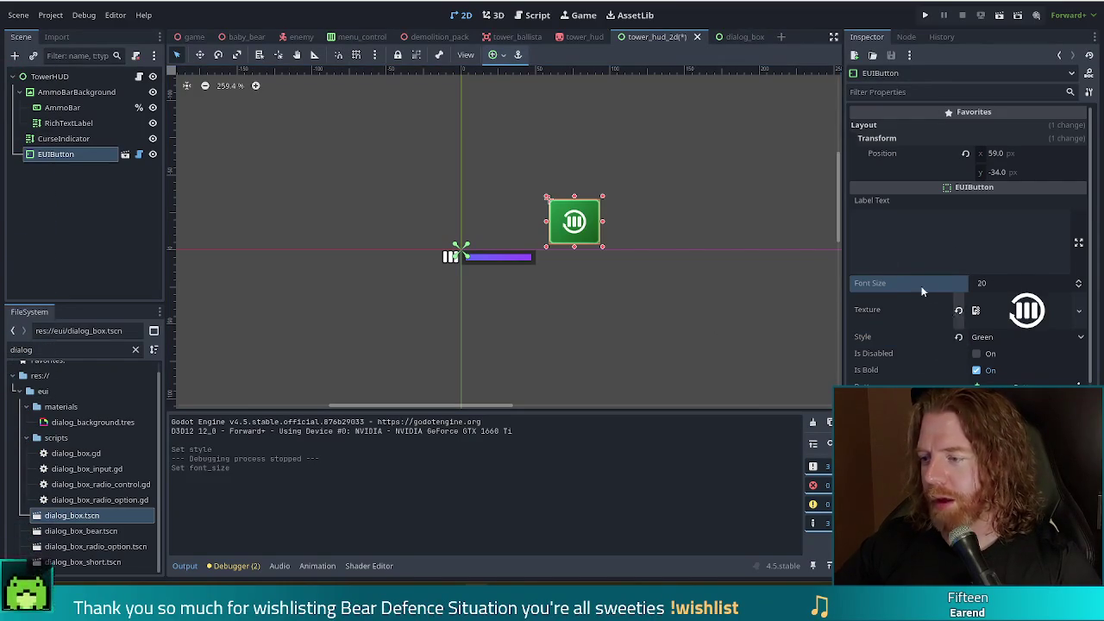
pyautogui.click(880, 234)
pyautogui.write('[coded')
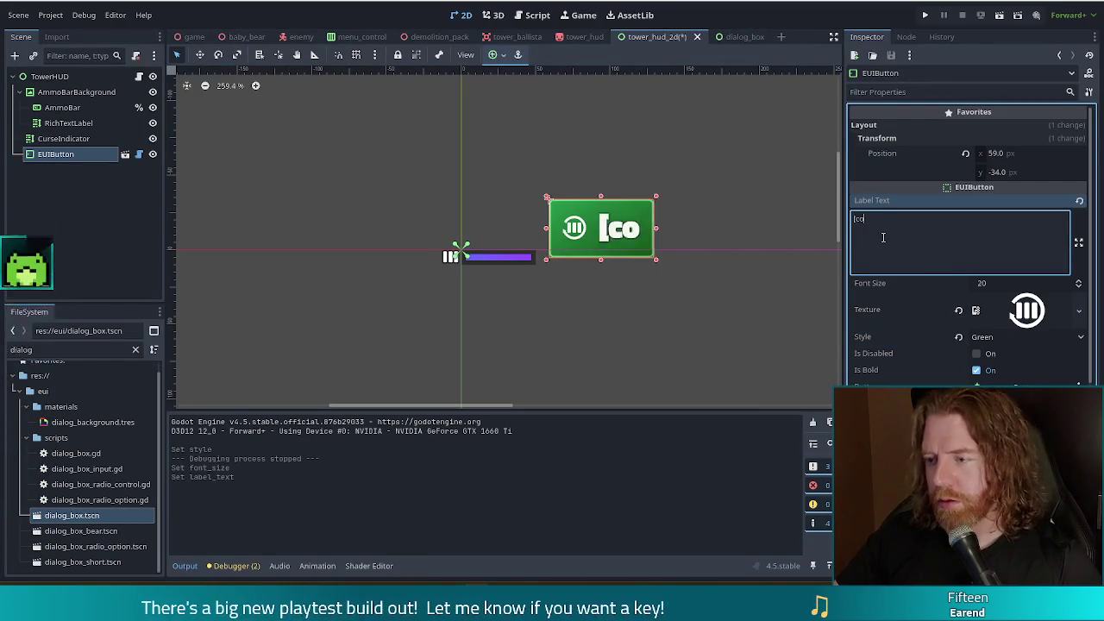
pyautogui.press('BackSpace')
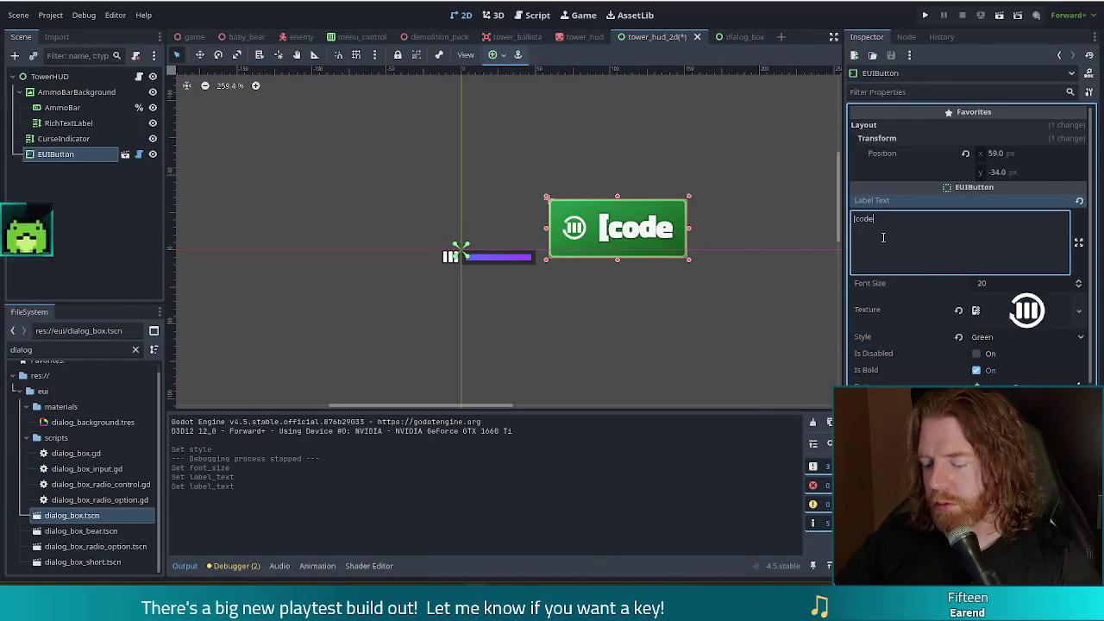
pyautogui.write(']t[')
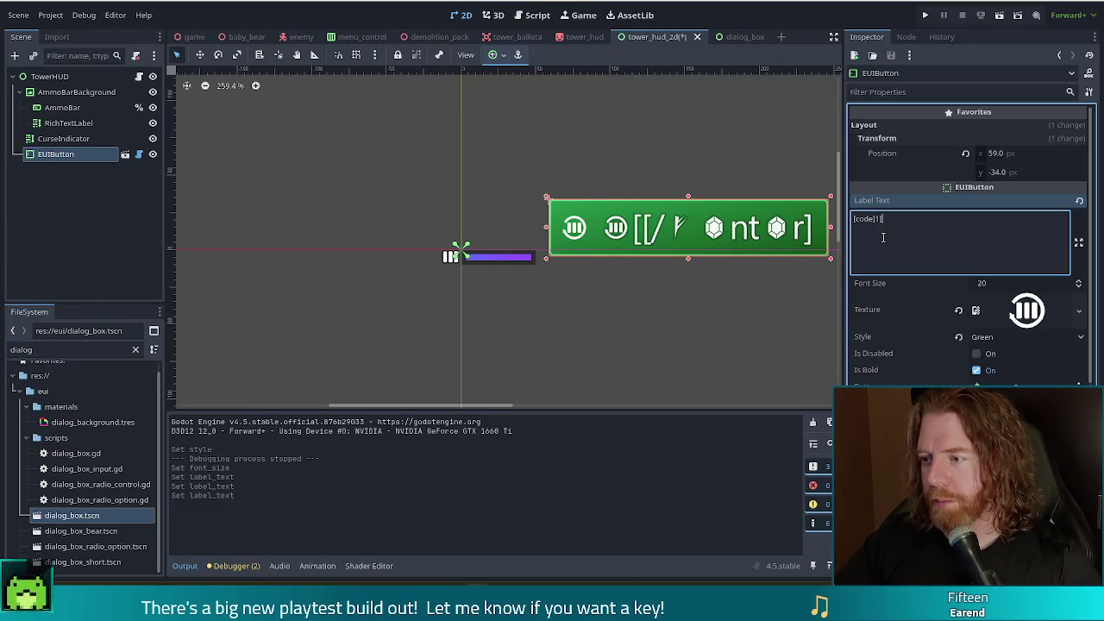
pyautogui.write('/code')
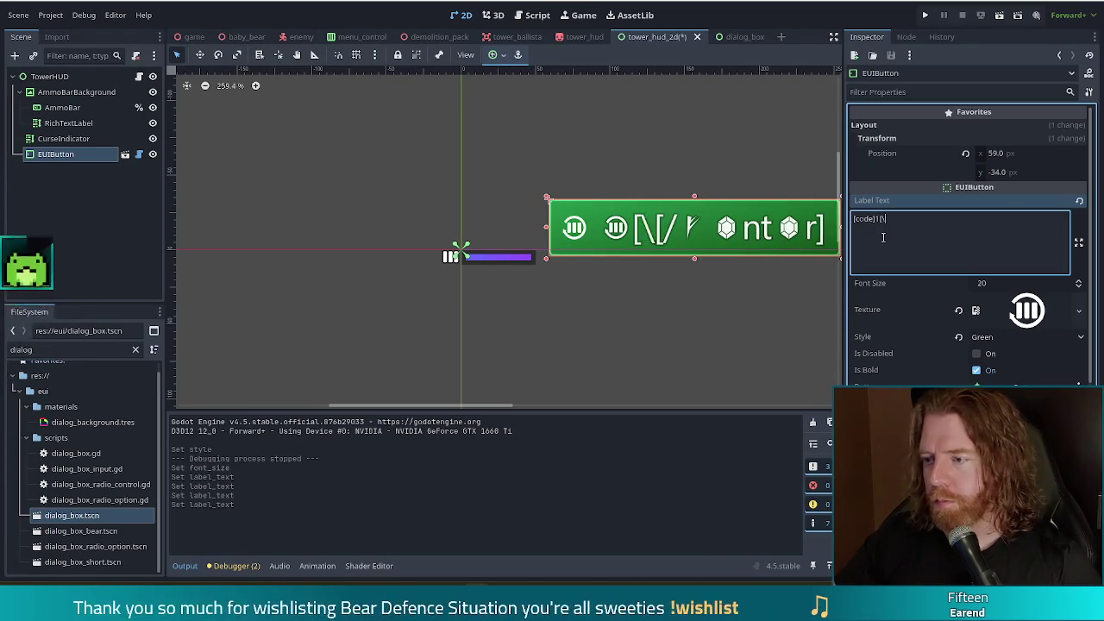
pyautogui.write(']')
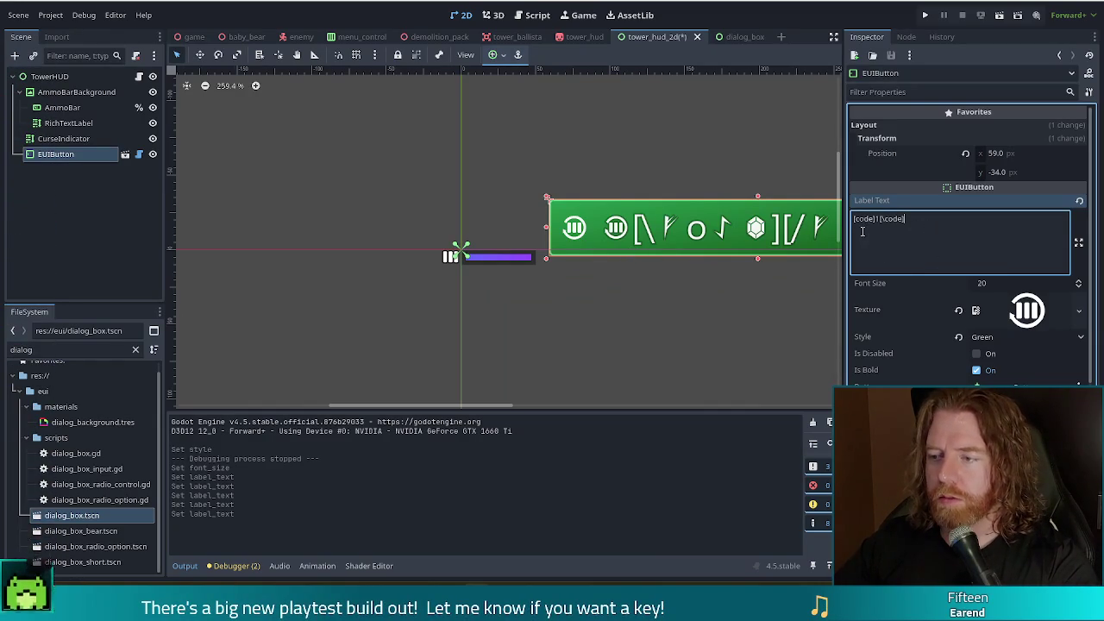
pyautogui.click(741, 36)
pyautogui.click(647, 36)
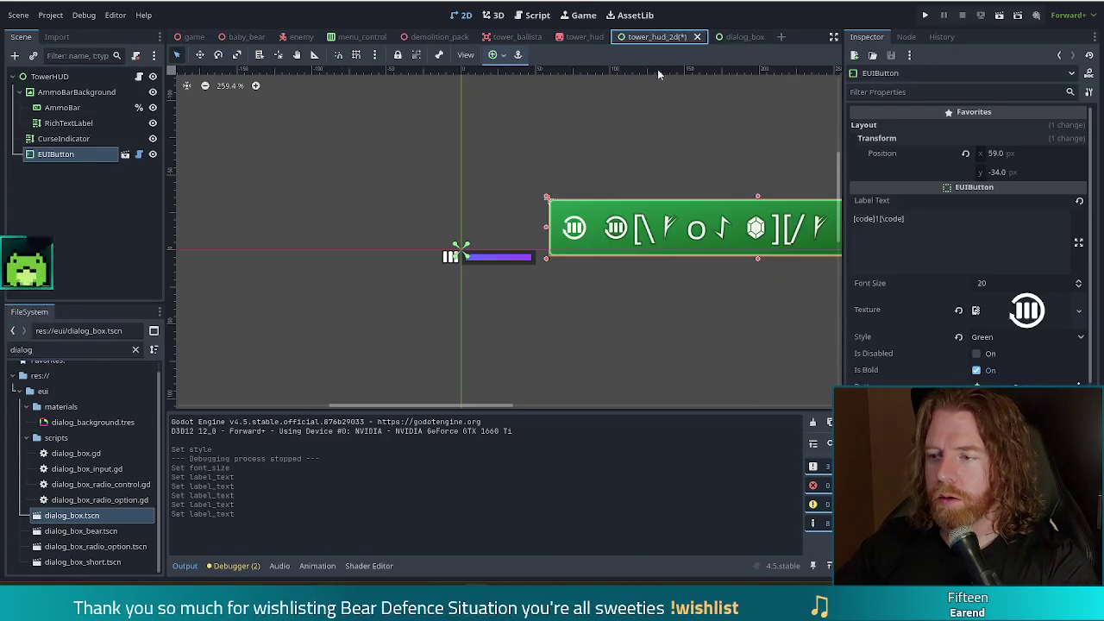
pyautogui.click(935, 244)
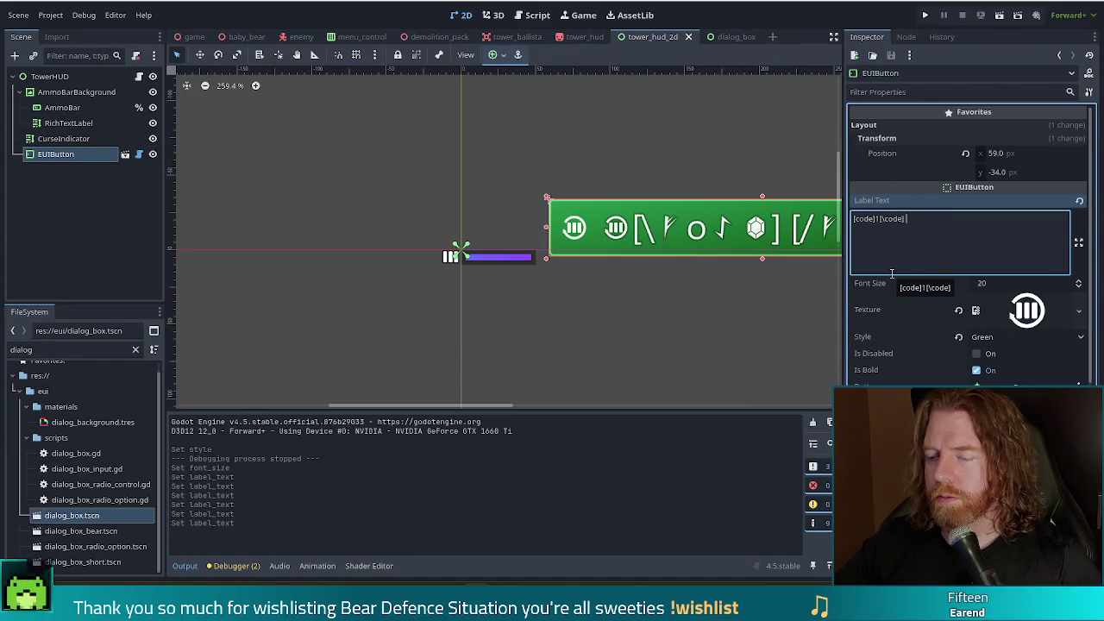
pyautogui.press('BackSpace')
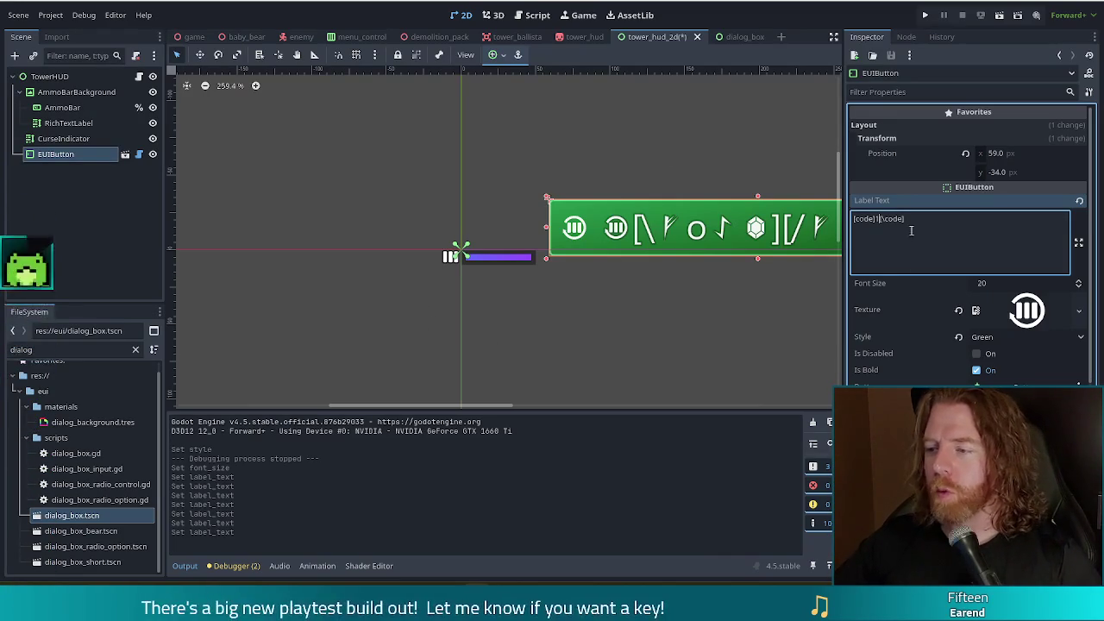
pyautogui.write('sdfsd')
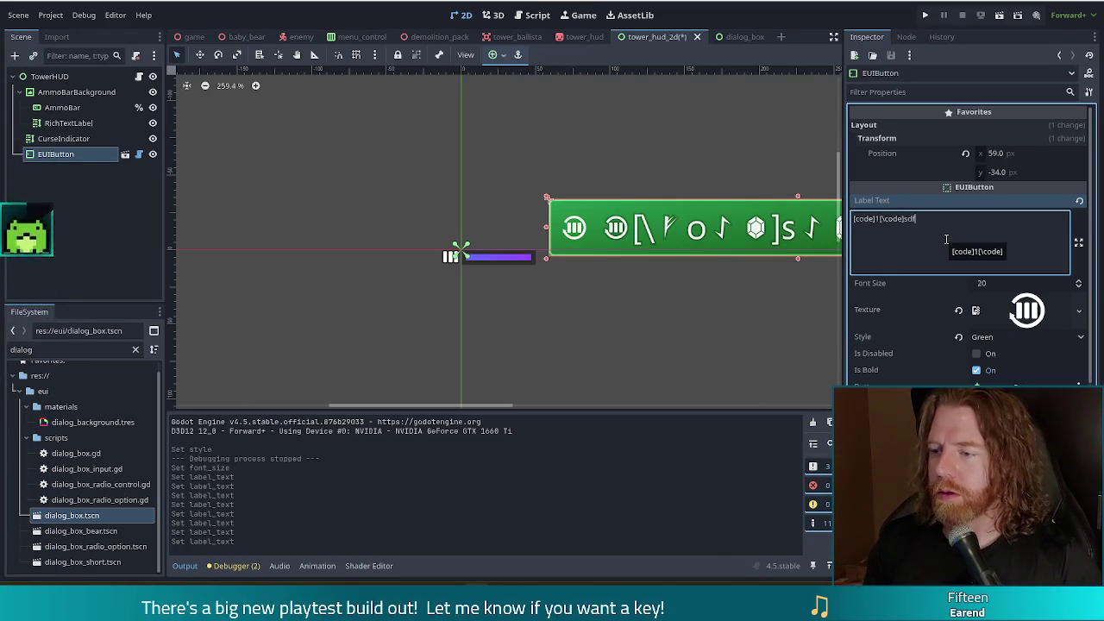
pyautogui.press('BackSpace')
pyautogui.press('BackSpace')
pyautogui.press('BackSpace')
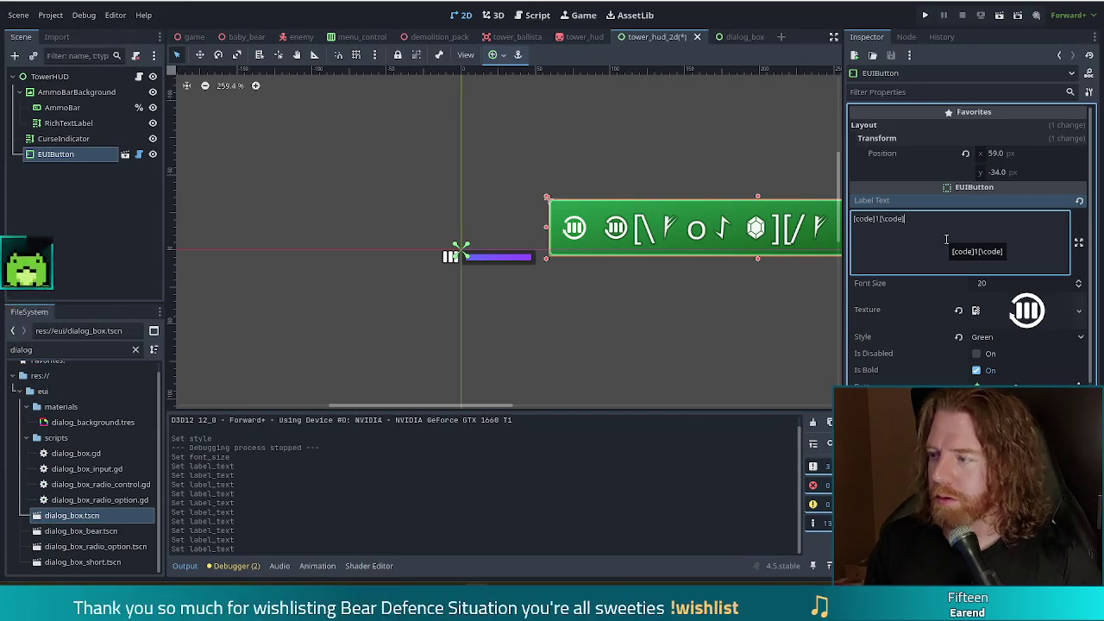
pyautogui.write(']')
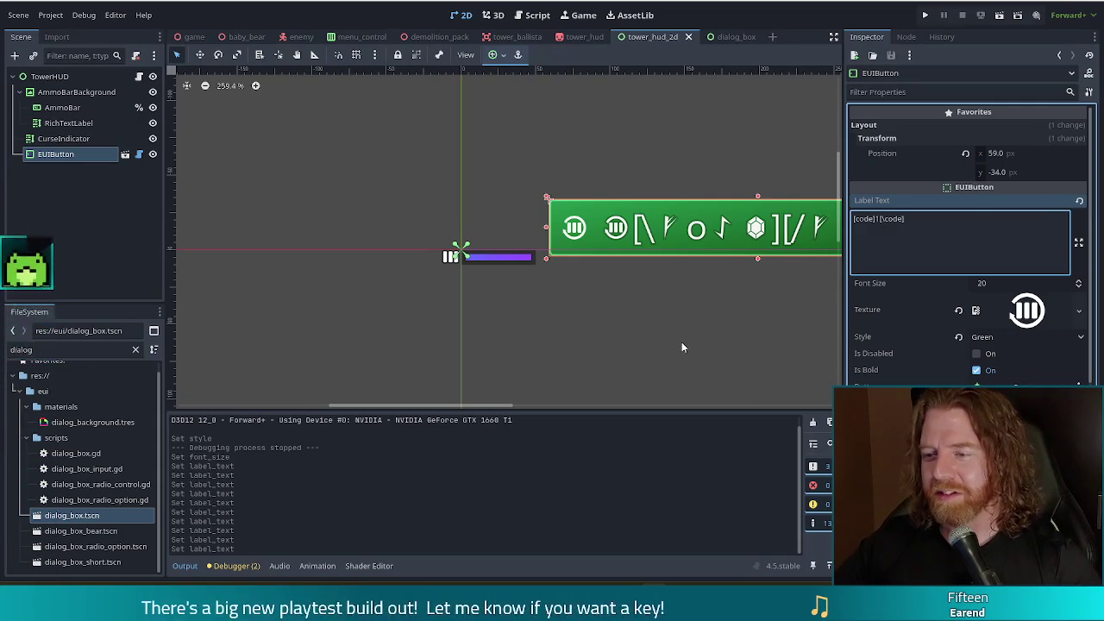
# Clear the button's icon texture and empty its label text.
pyautogui.click(959, 310)
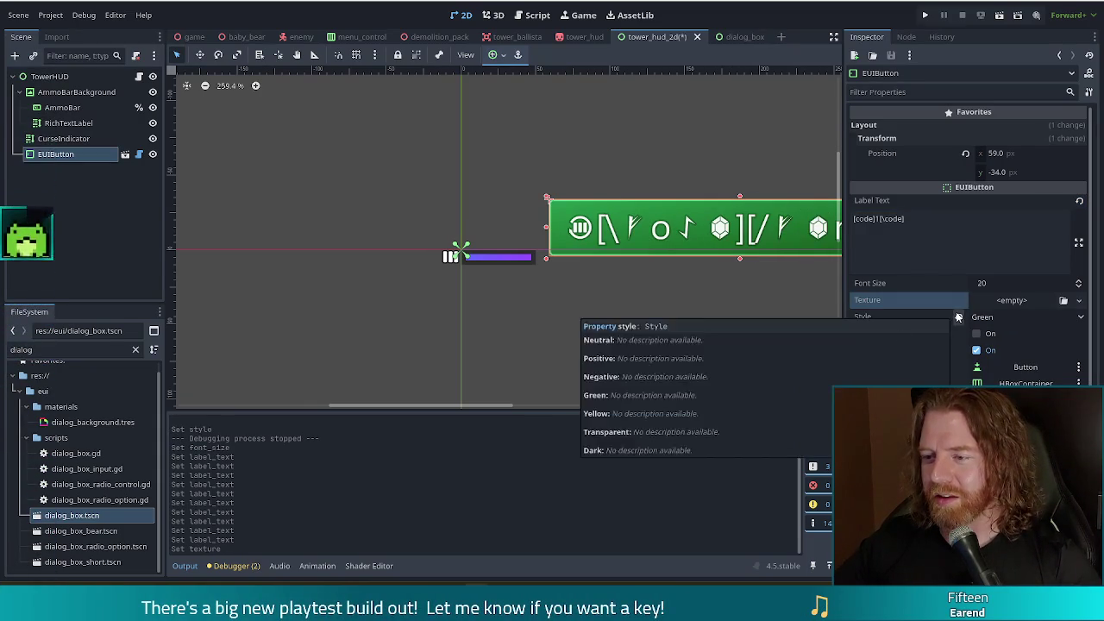
pyautogui.click(861, 234)
pyautogui.hotkey('ctrl', 'a')
pyautogui.write('1')
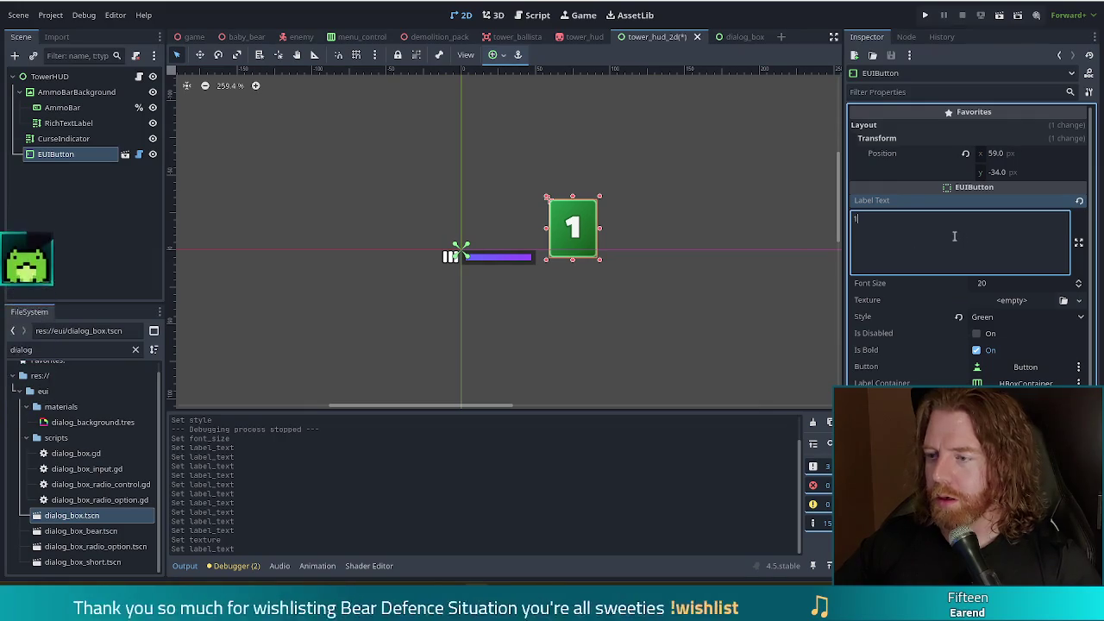
pyautogui.press('BackSpace')
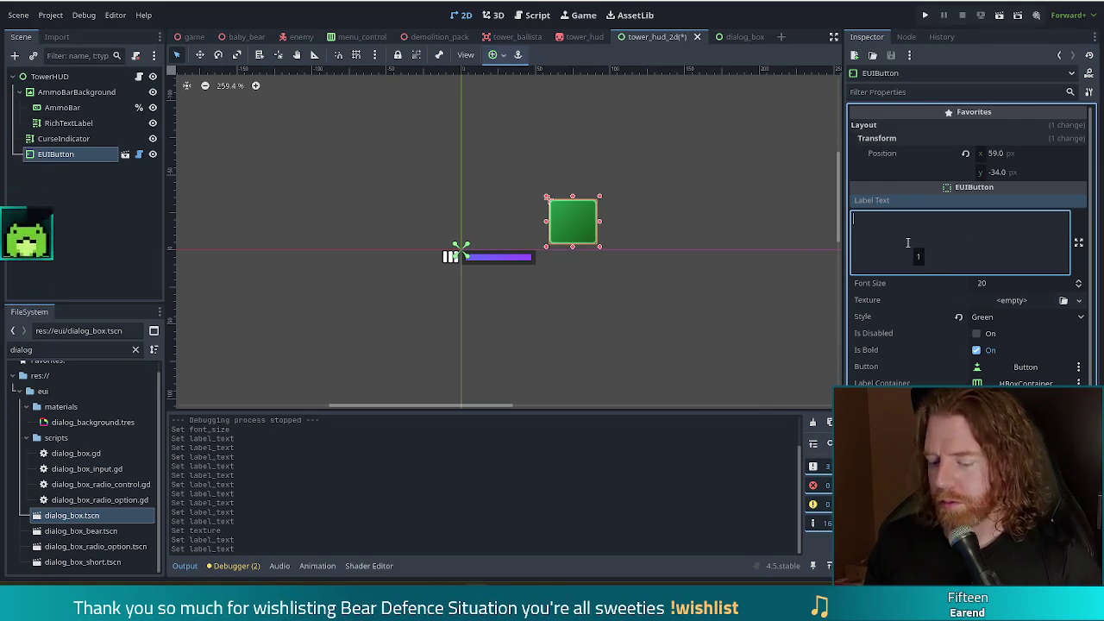
pyautogui.write('[code]')
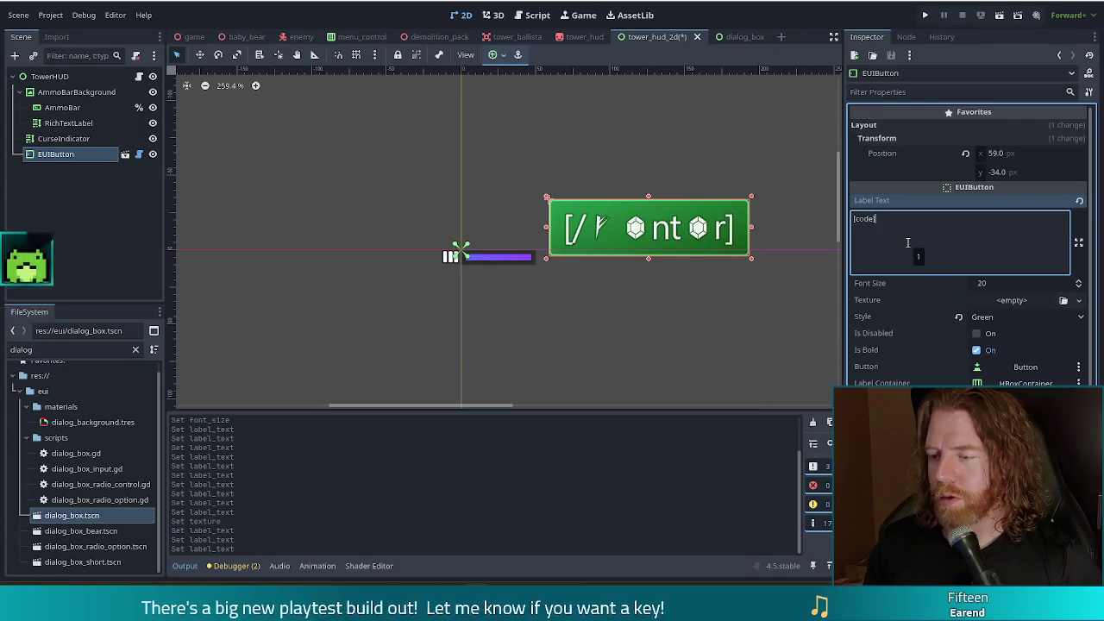
pyautogui.write('[/code')
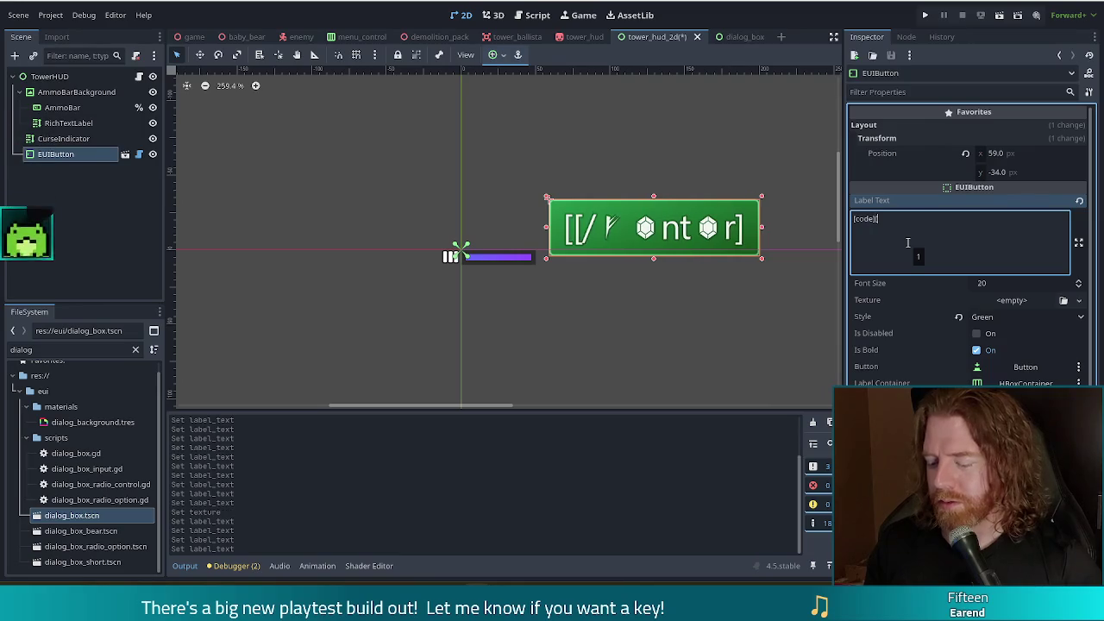
pyautogui.write(']')
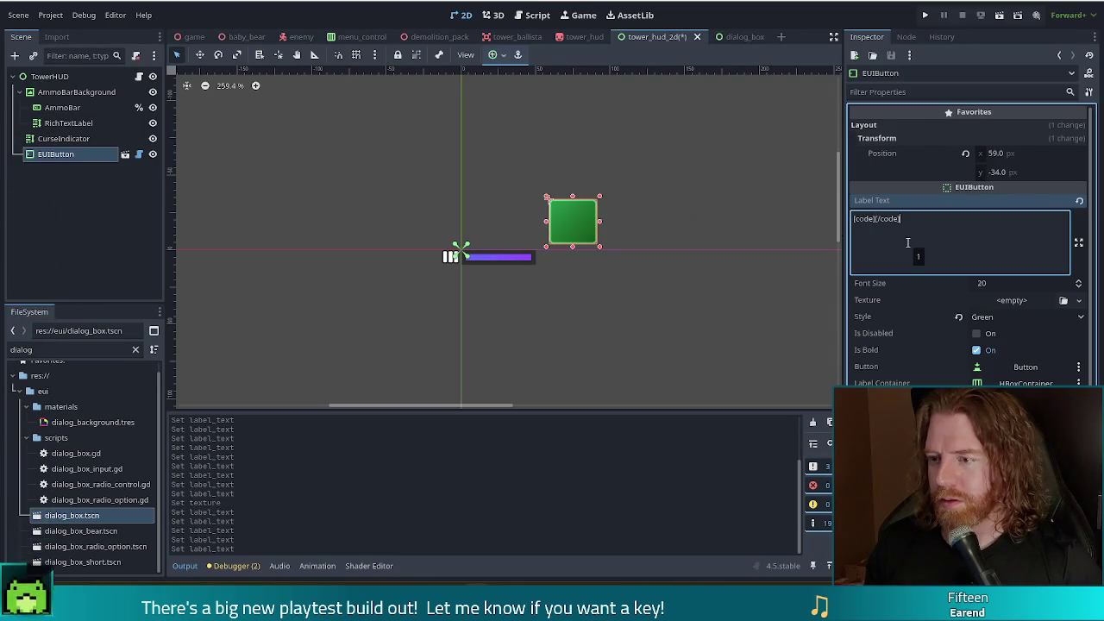
pyautogui.press('Left')
pyautogui.press('Left')
pyautogui.press('Left')
pyautogui.write('1')
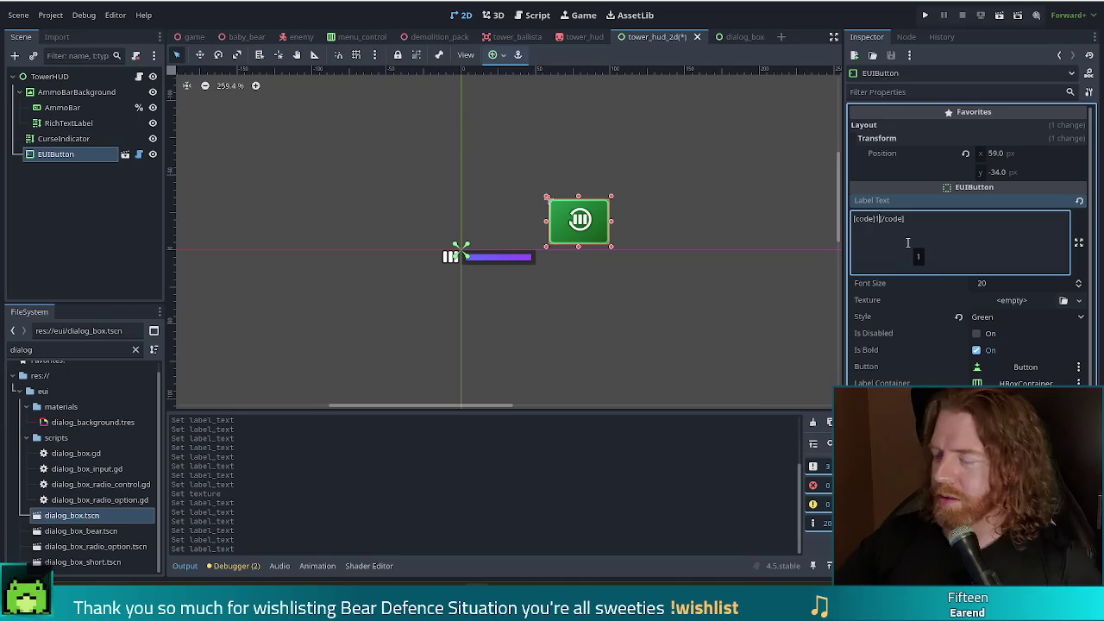
pyautogui.hotkey('ctrl', 'a')
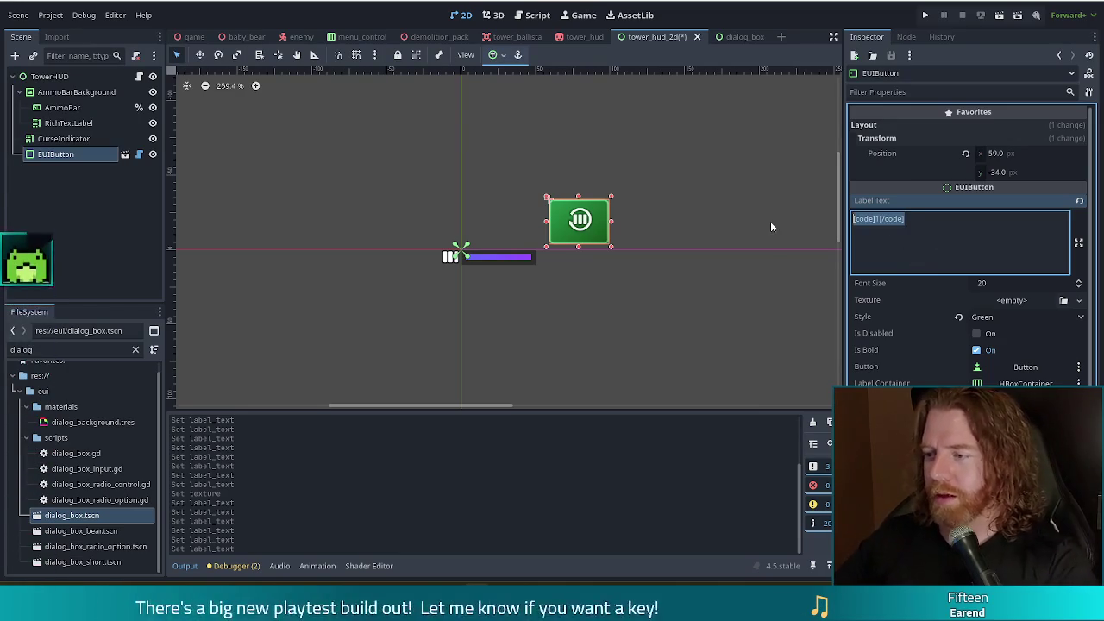
pyautogui.press('BackSpace')
pyautogui.doubleClick(16, 348)
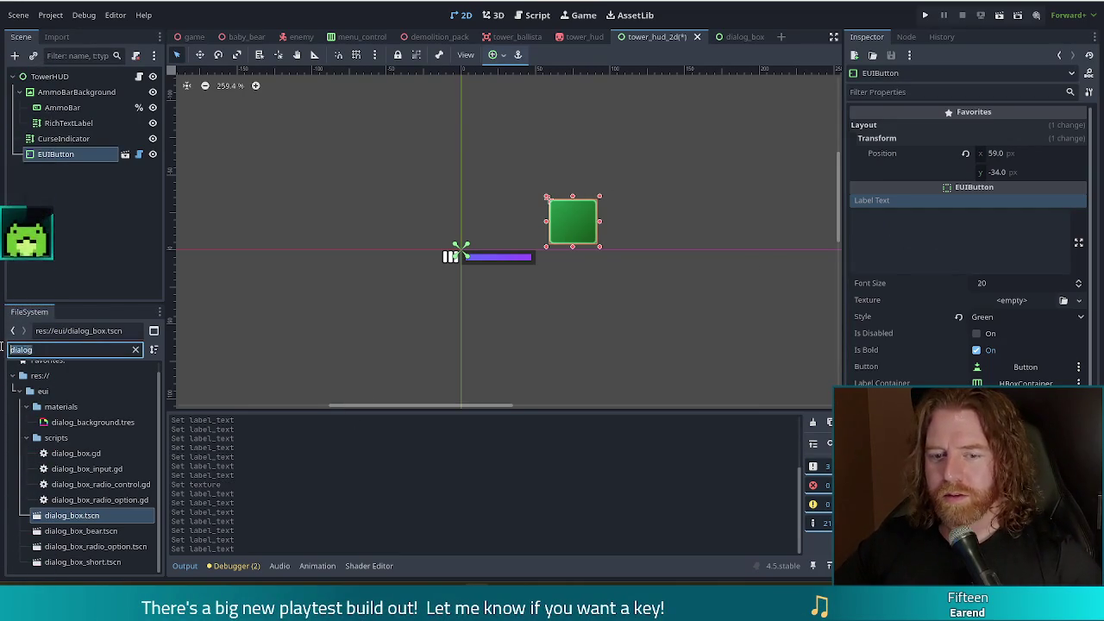
# Assign reload.svg as the EUIButton's texture, save tower_hud_2d, and deselect the button.
pyautogui.write('reload')
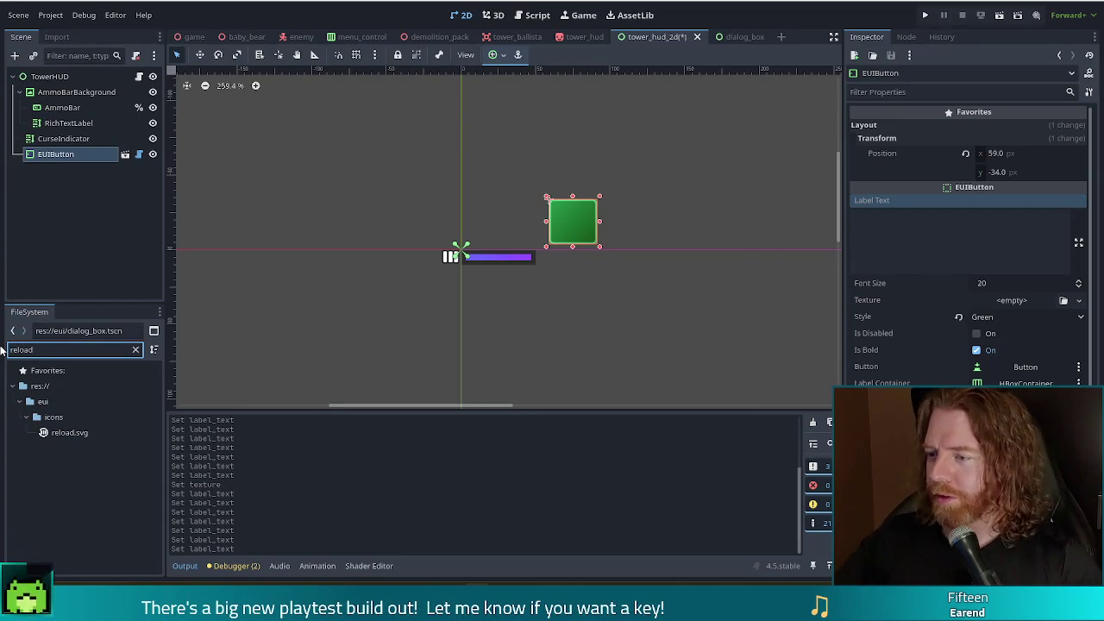
pyautogui.click(55, 417)
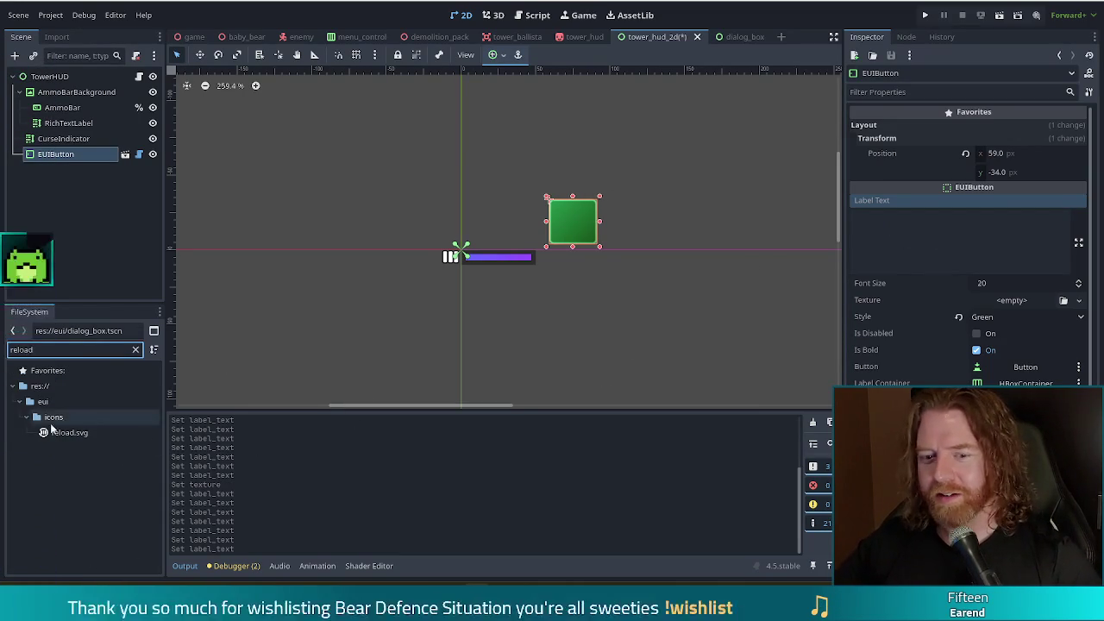
pyautogui.click(67, 433)
pyautogui.moveTo(57, 436); pyautogui.dragTo(1011, 302)
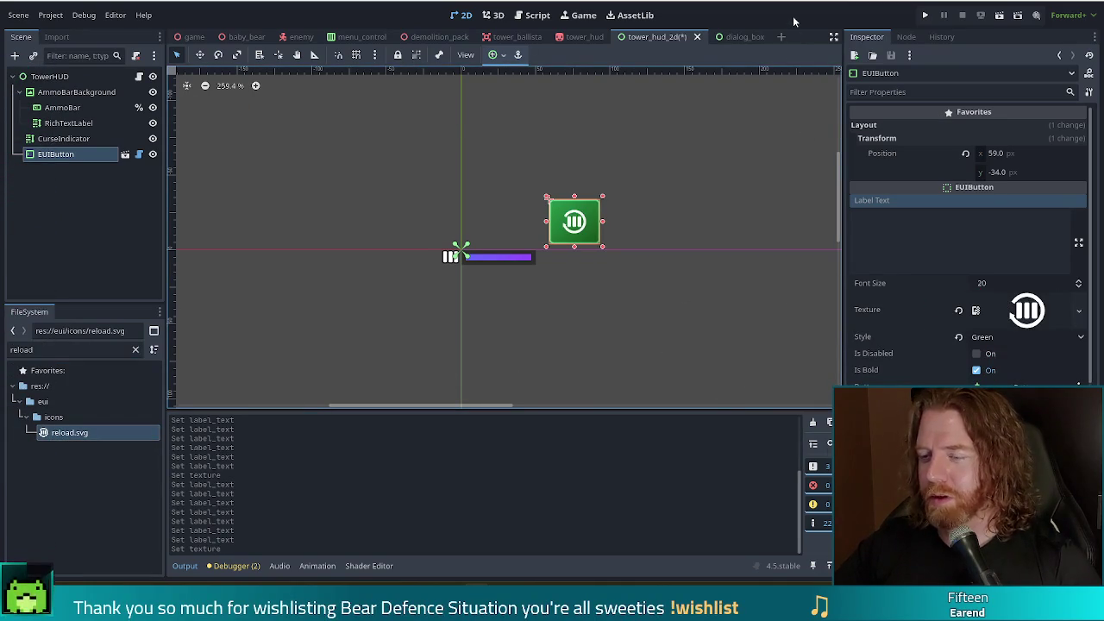
pyautogui.hotkey('ctrl', 's')
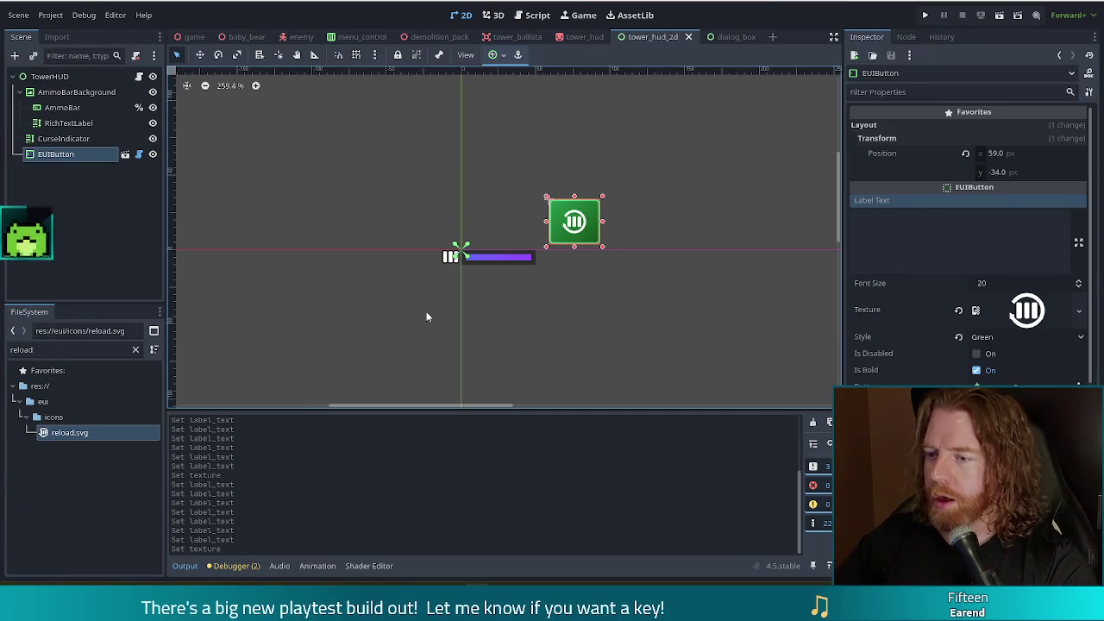
pyautogui.click(653, 313)
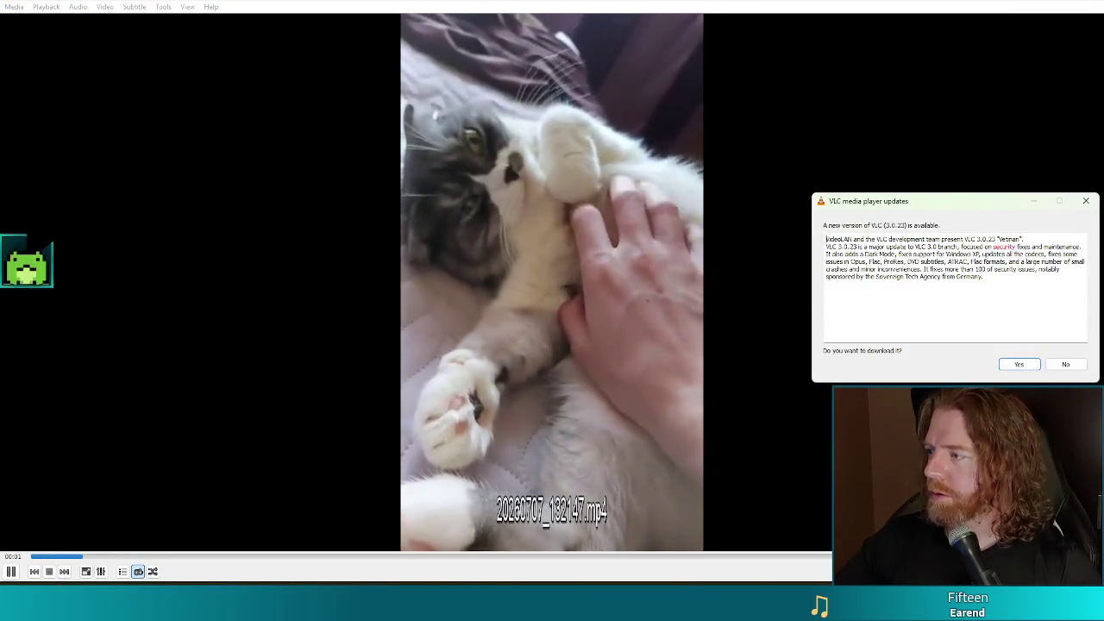
# Dismiss the VLC update notice.
pyautogui.click(1084, 202)
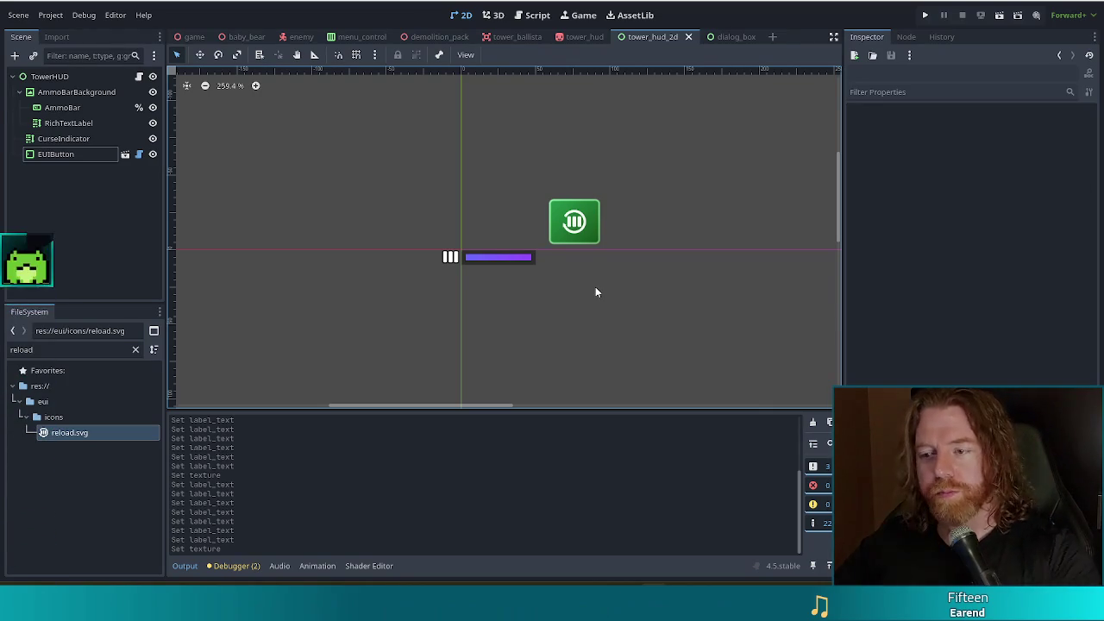
# Inspect the EUIButton's properties, then select the TowerHUD root node.
pyautogui.click(62, 156)
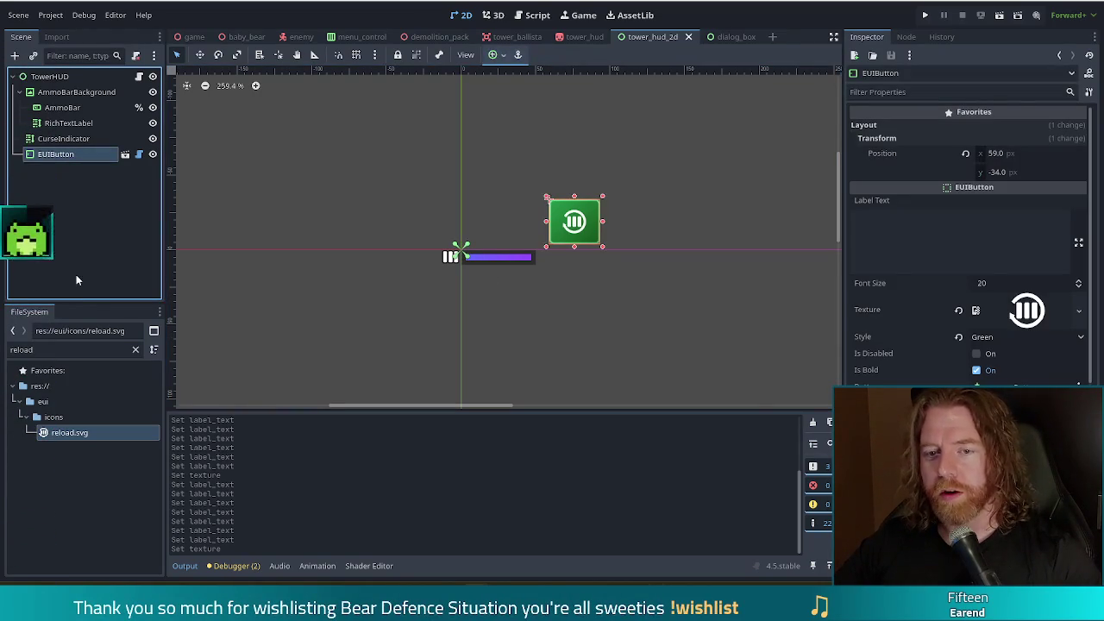
pyautogui.click(62, 76)
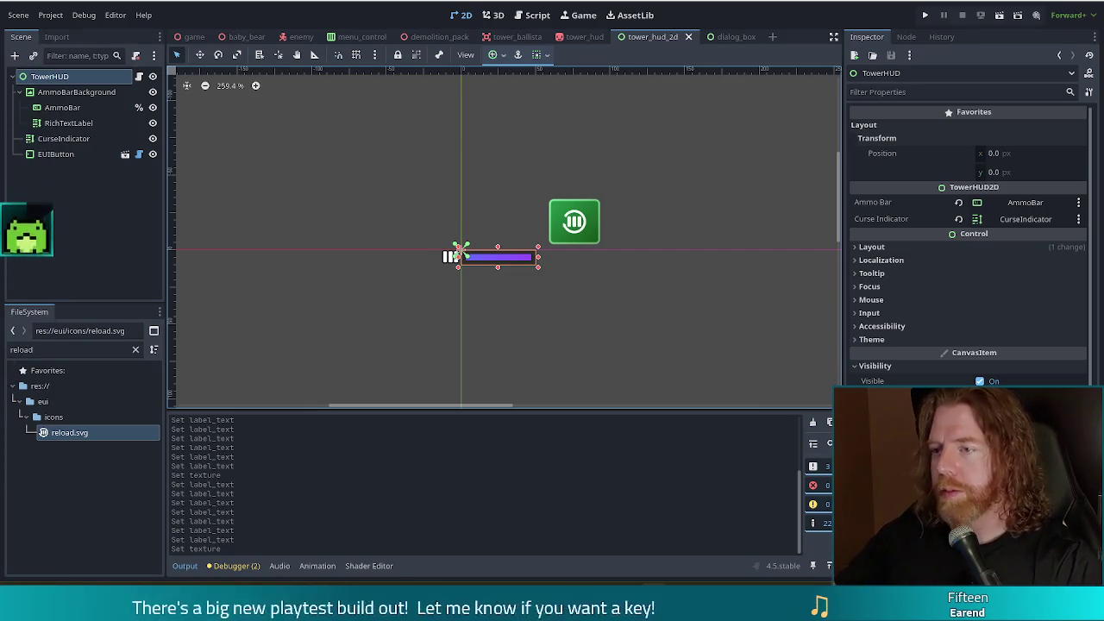
# Run the project, start a new game, place a ballista tower in the map centre, then close its build panel.
pyautogui.click(924, 14)
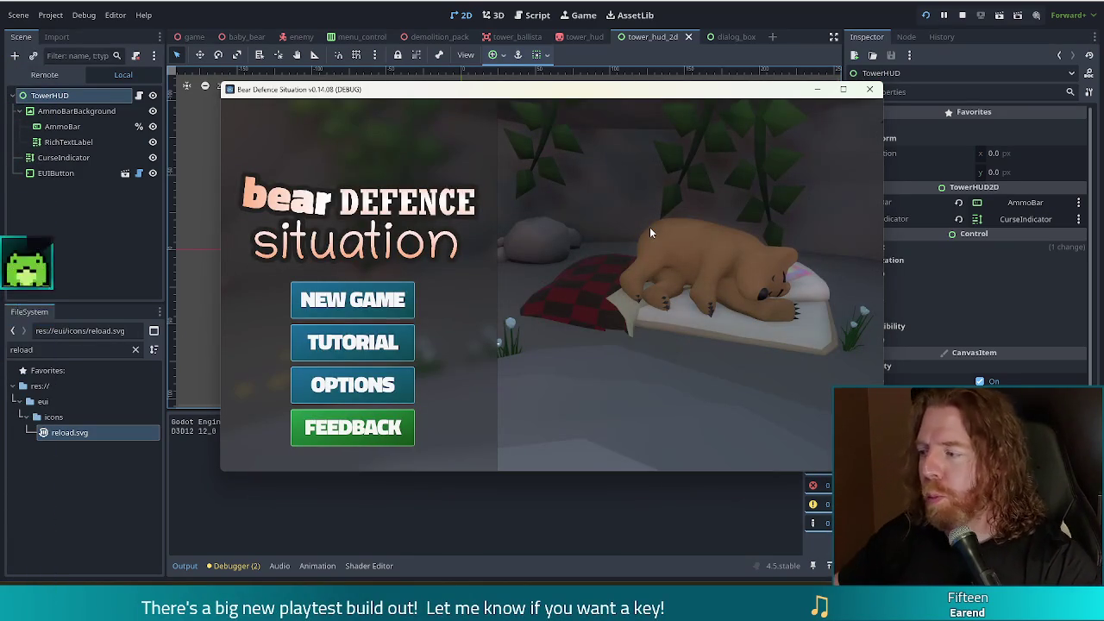
pyautogui.click(351, 303)
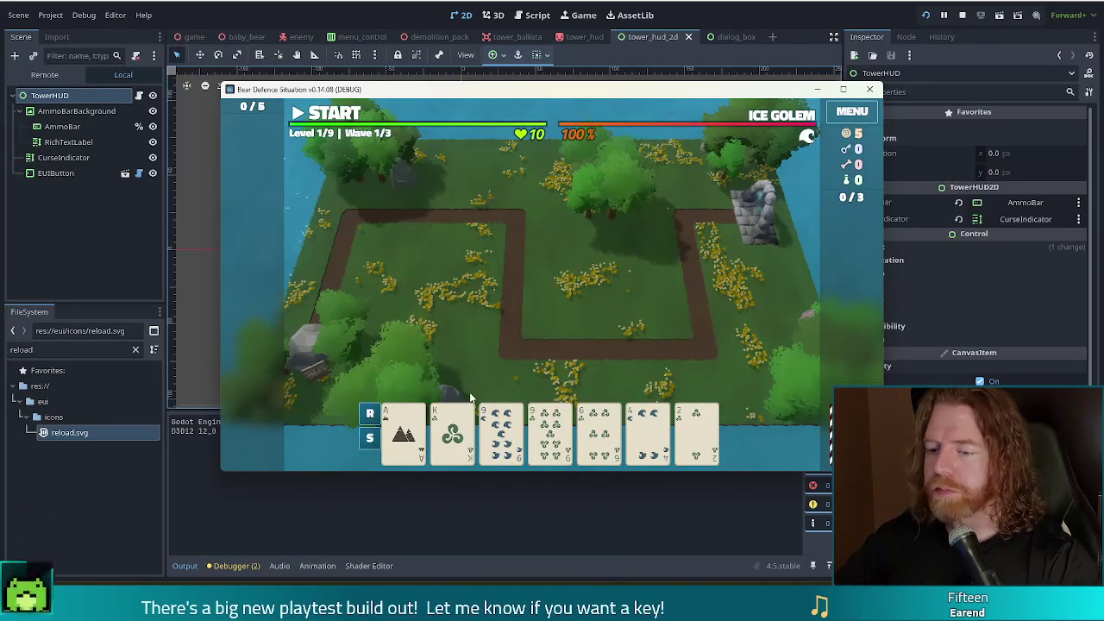
pyautogui.click(471, 428)
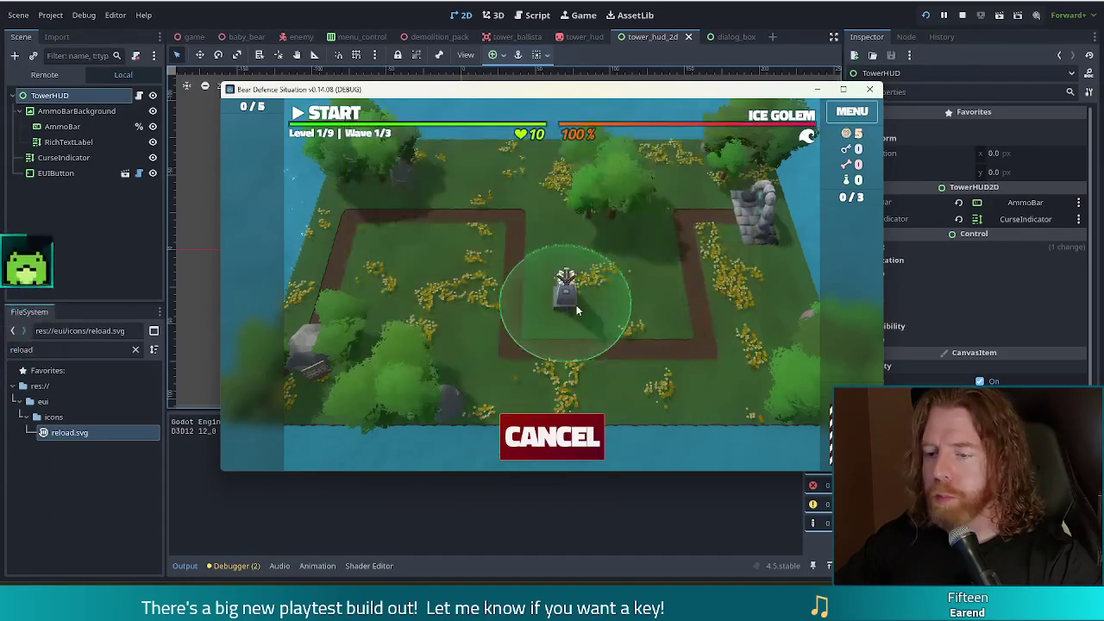
pyautogui.click(565, 298)
pyautogui.click(501, 429)
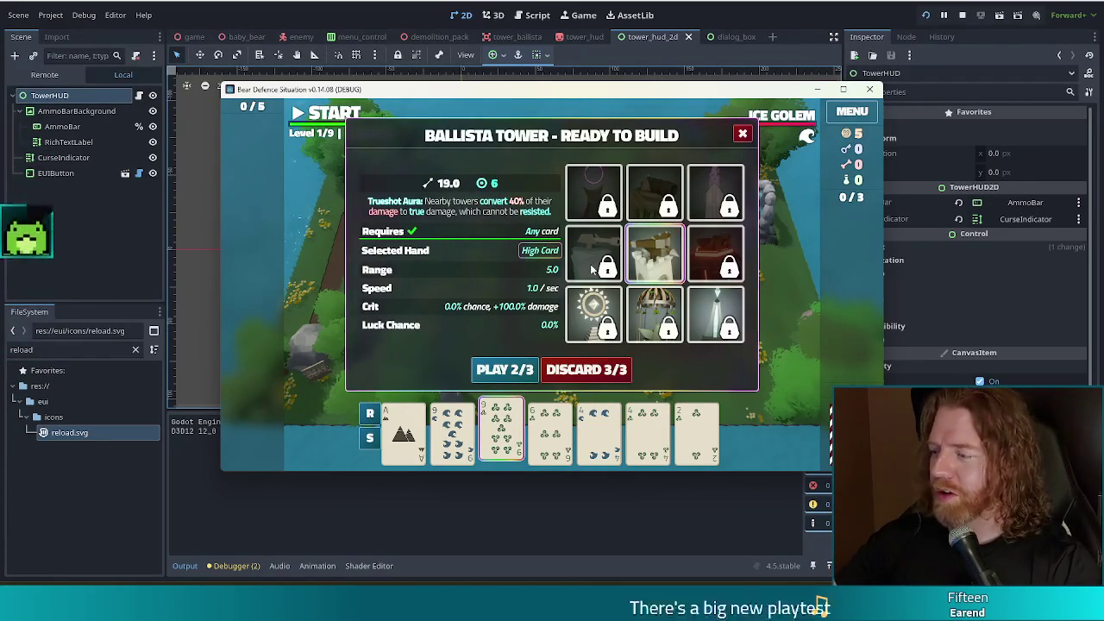
pyautogui.click(743, 136)
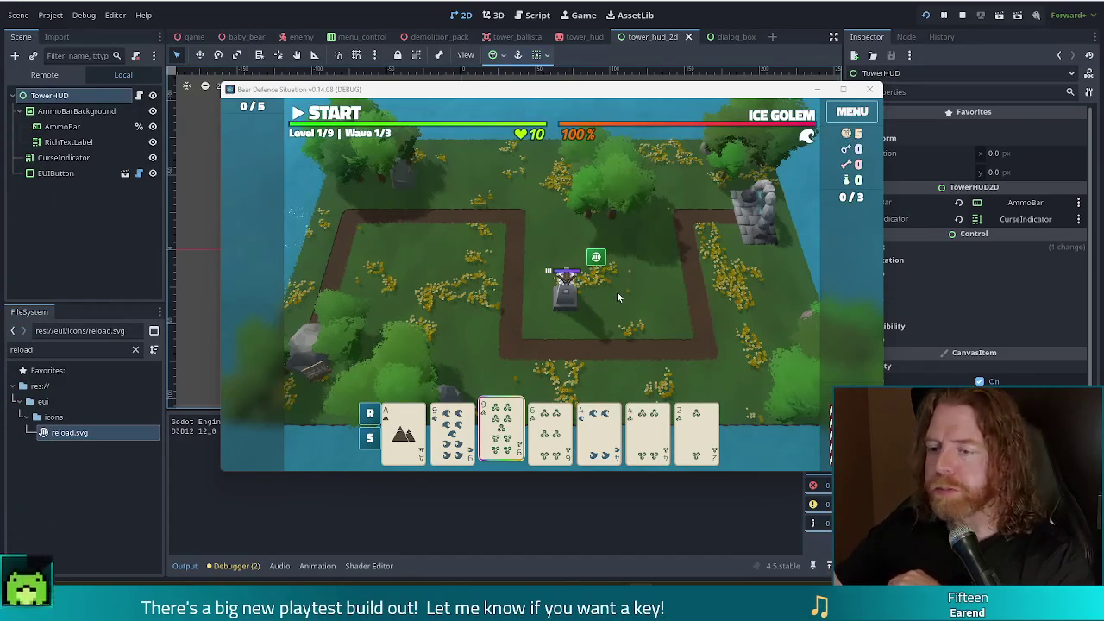
# Stop the running game from the editor toolbar.
pyautogui.click(959, 15)
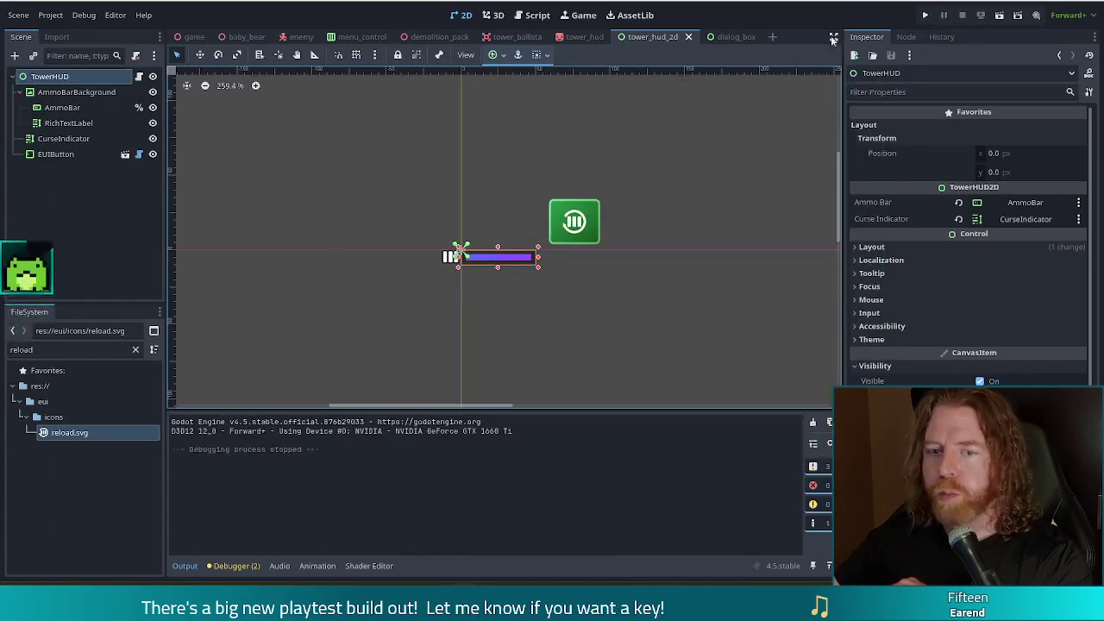
# Add a VBoxContainer to TowerHUD over the green reload button and nest the EUIButton inside it.
pyautogui.click(51, 155)
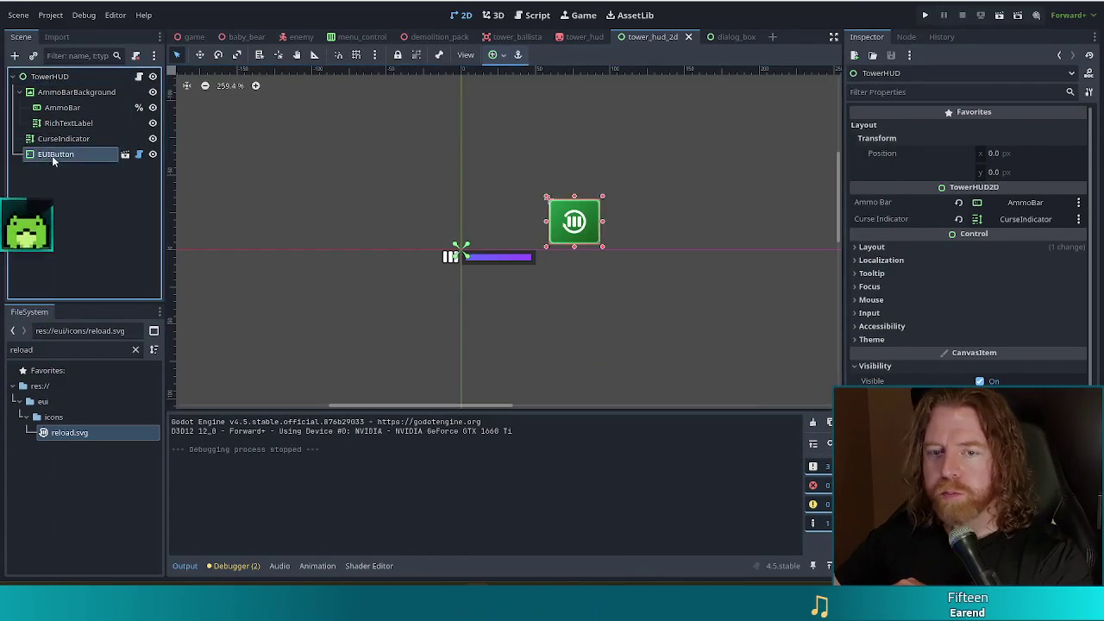
pyautogui.click(47, 81)
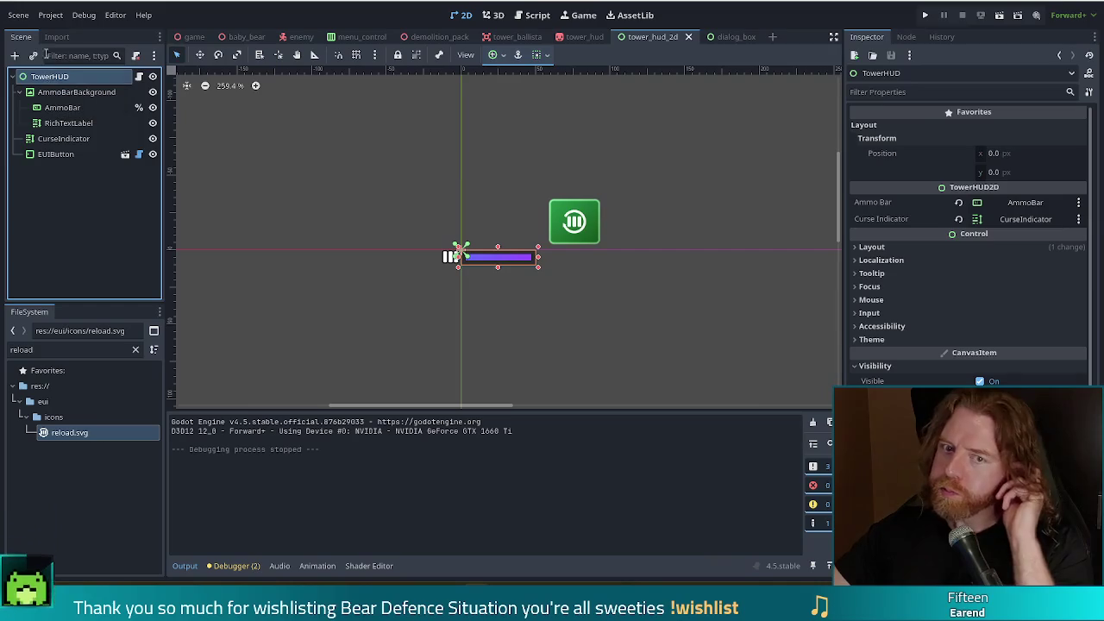
pyautogui.click(15, 56)
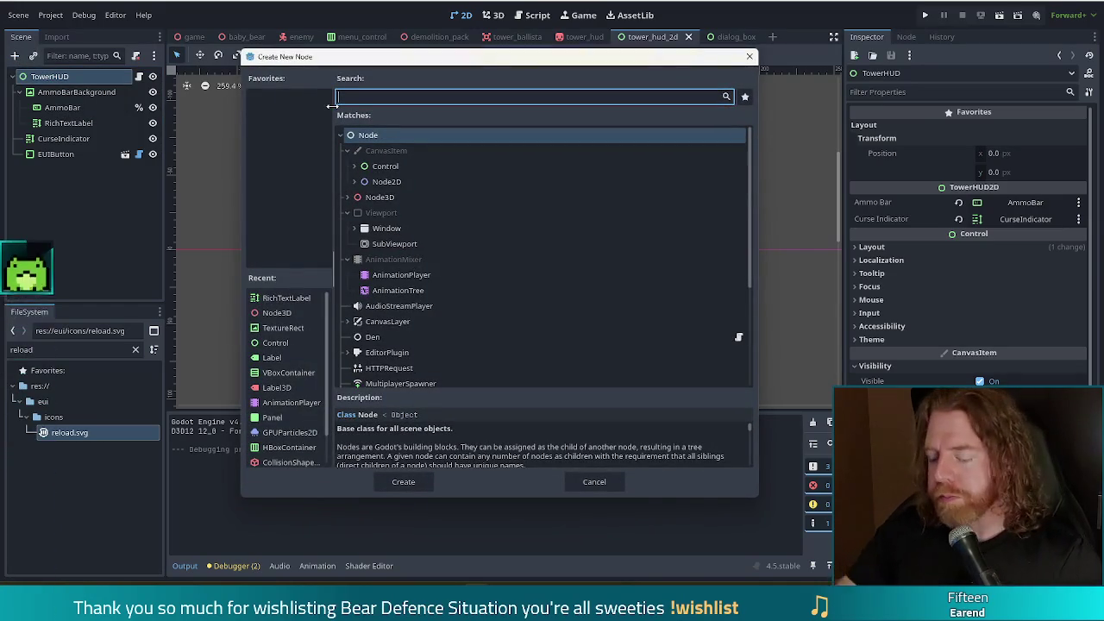
pyautogui.write('vbox')
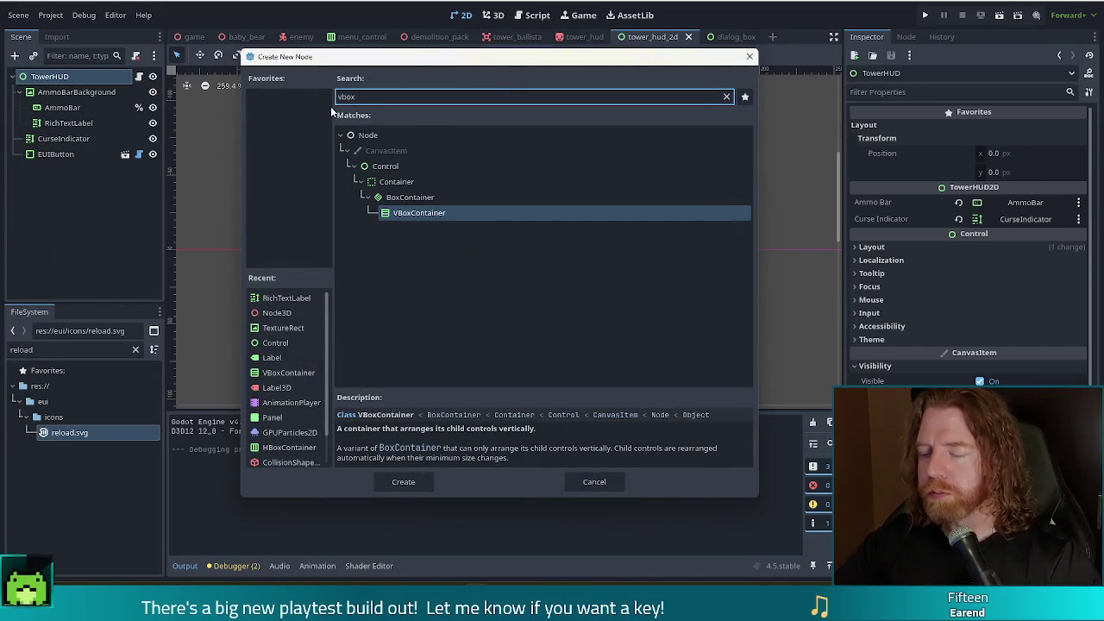
pyautogui.doubleClick(426, 222)
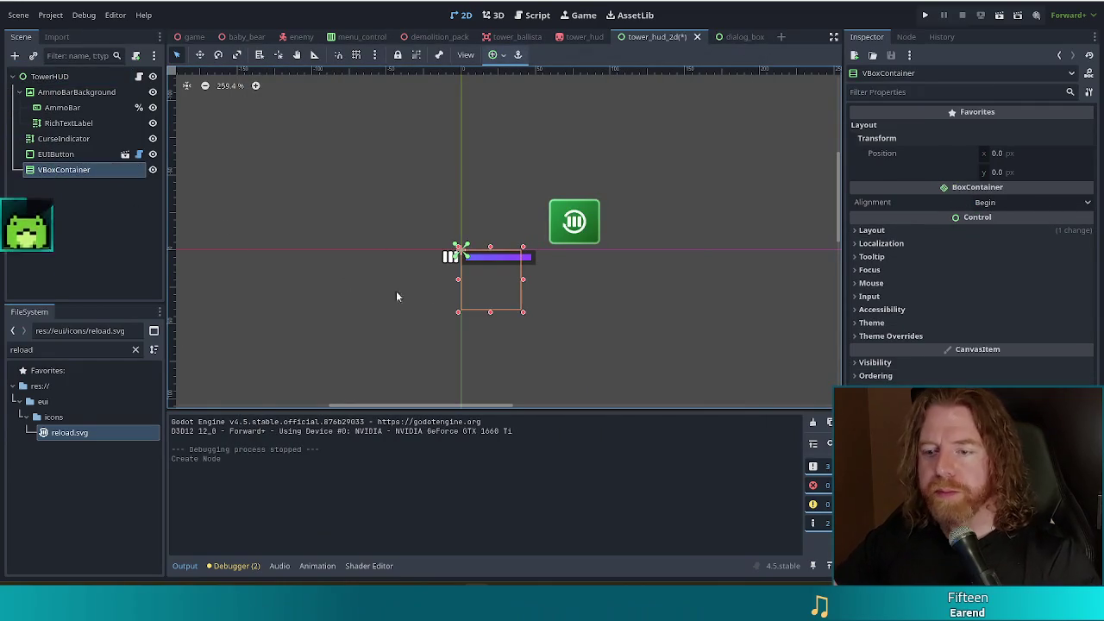
pyautogui.moveTo(475, 294); pyautogui.dragTo(564, 245)
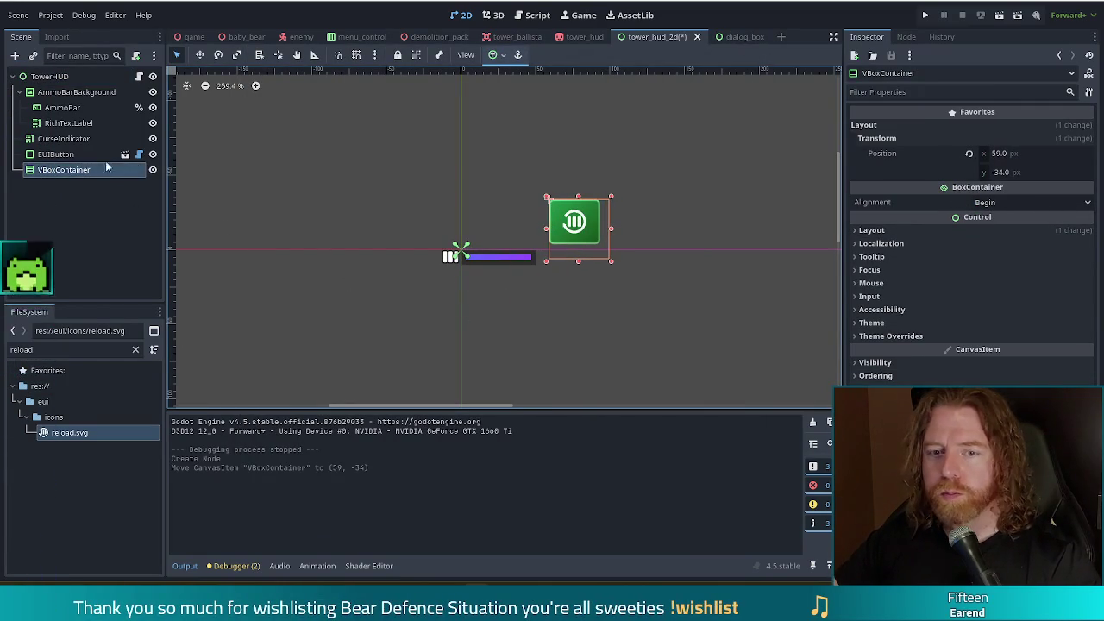
pyautogui.moveTo(61, 154); pyautogui.dragTo(56, 172)
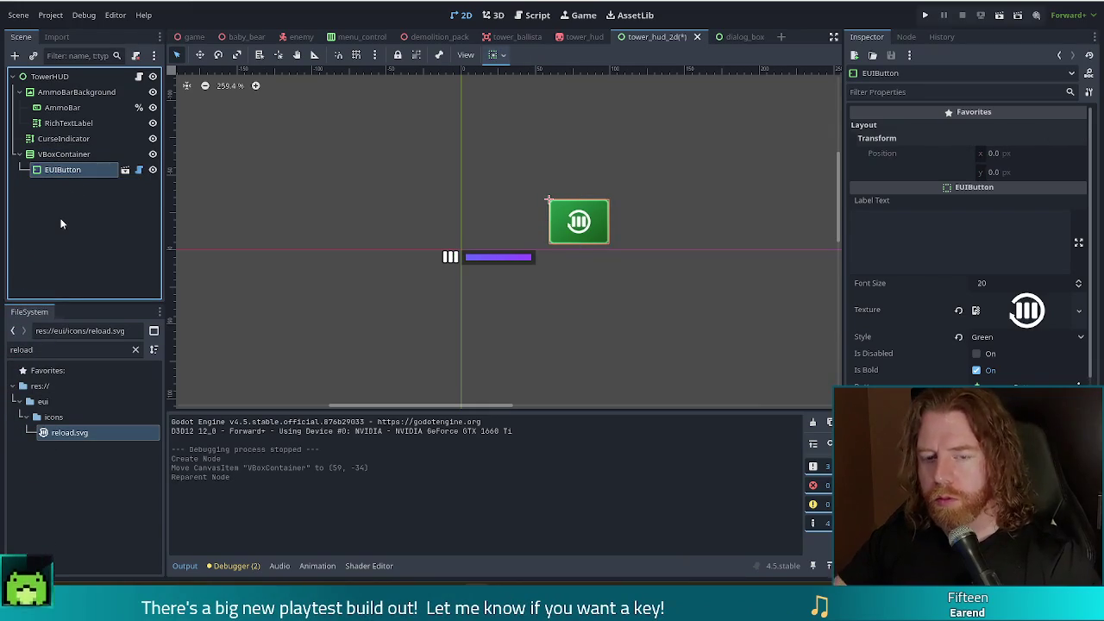
# Rename the EUIButton node to 'Reload' and select it.
pyautogui.press('F2')
pyautogui.write('Reload')
pyautogui.press('Return')
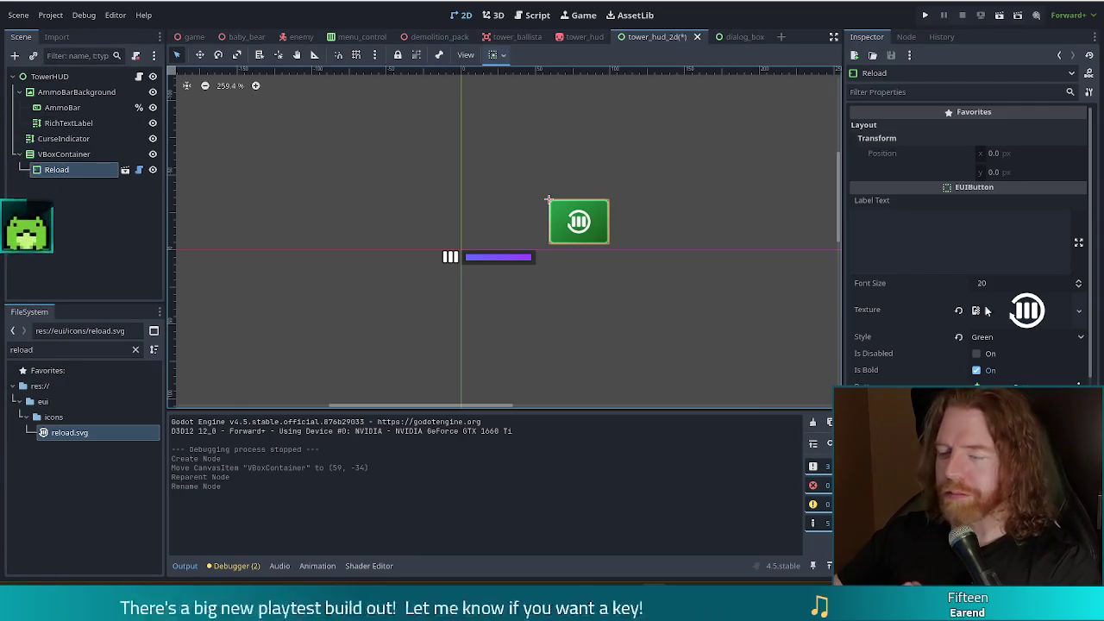
pyautogui.click(69, 170)
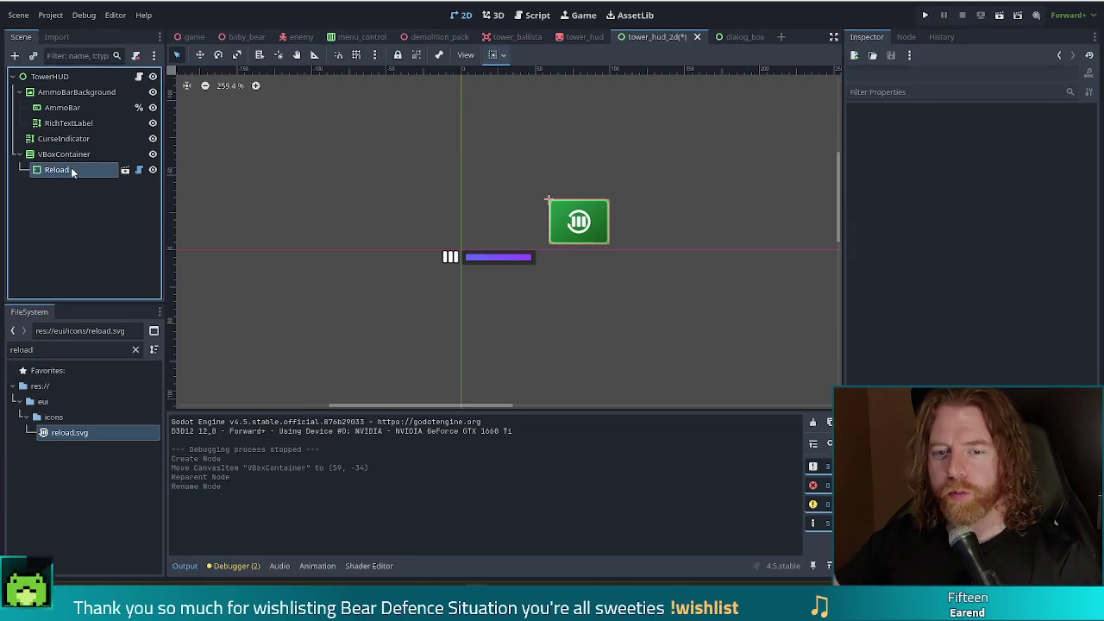
# Duplicate the Reload button and name the copy 'Explode'.
pyautogui.hotkey('ctrl', 'd')
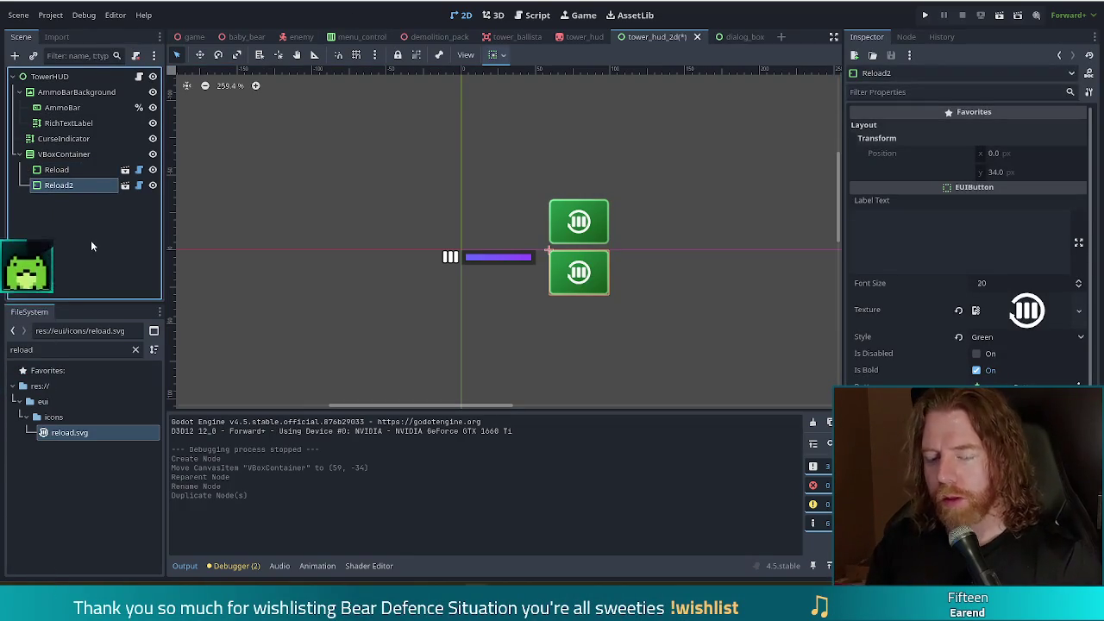
pyautogui.press('F2')
pyautogui.write('Explode')
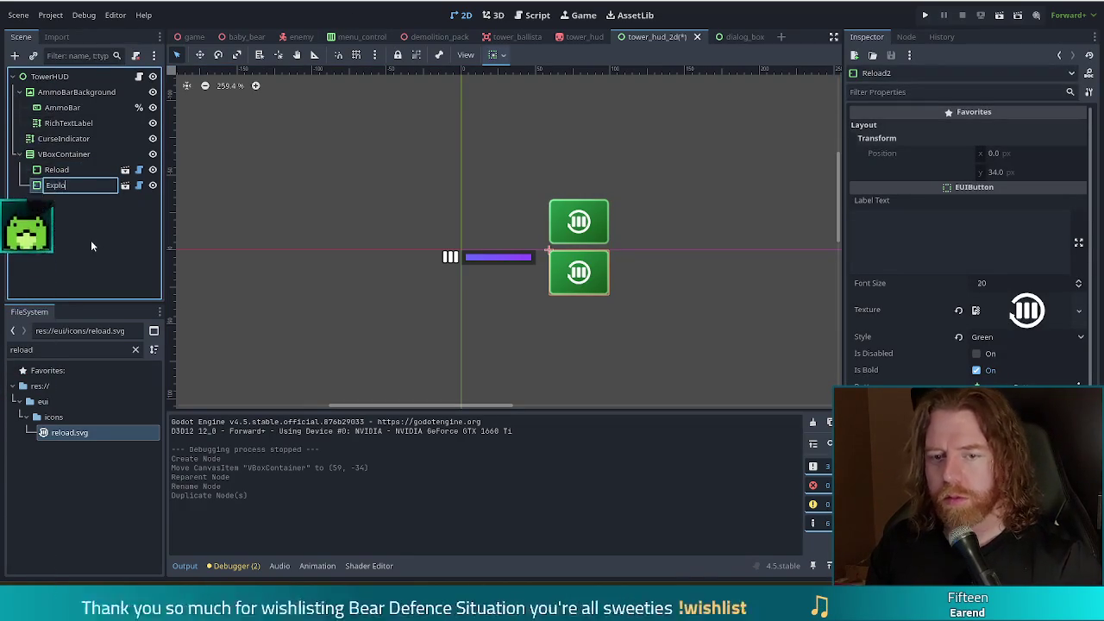
pyautogui.press('Return')
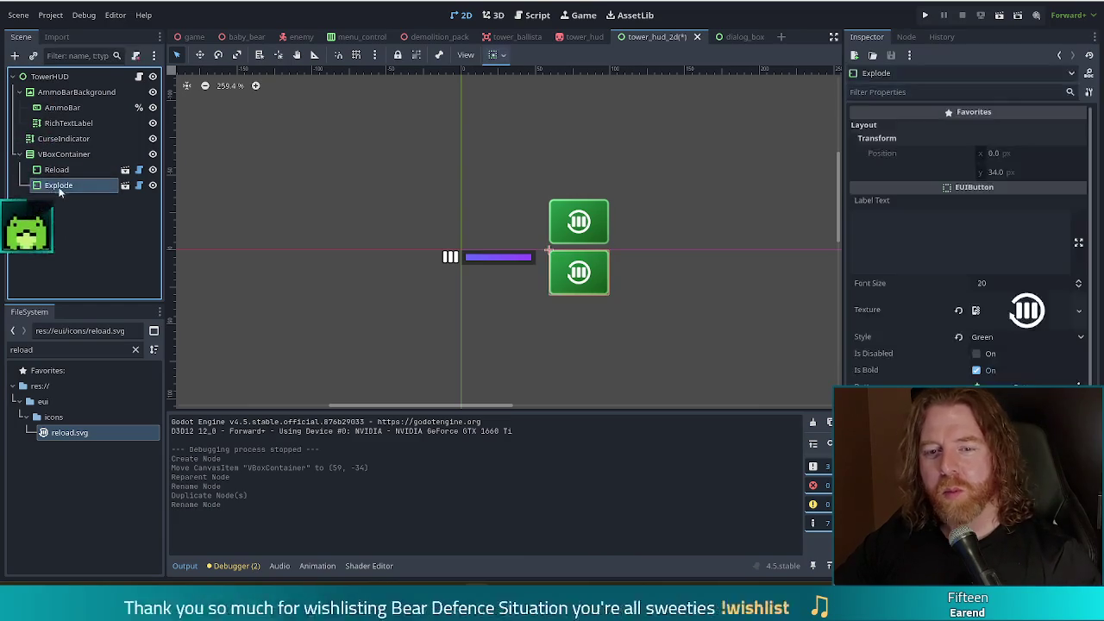
# Duplicate the Explode button and name the copy 'Stats'.
pyautogui.hotkey('ctrl', 'd')
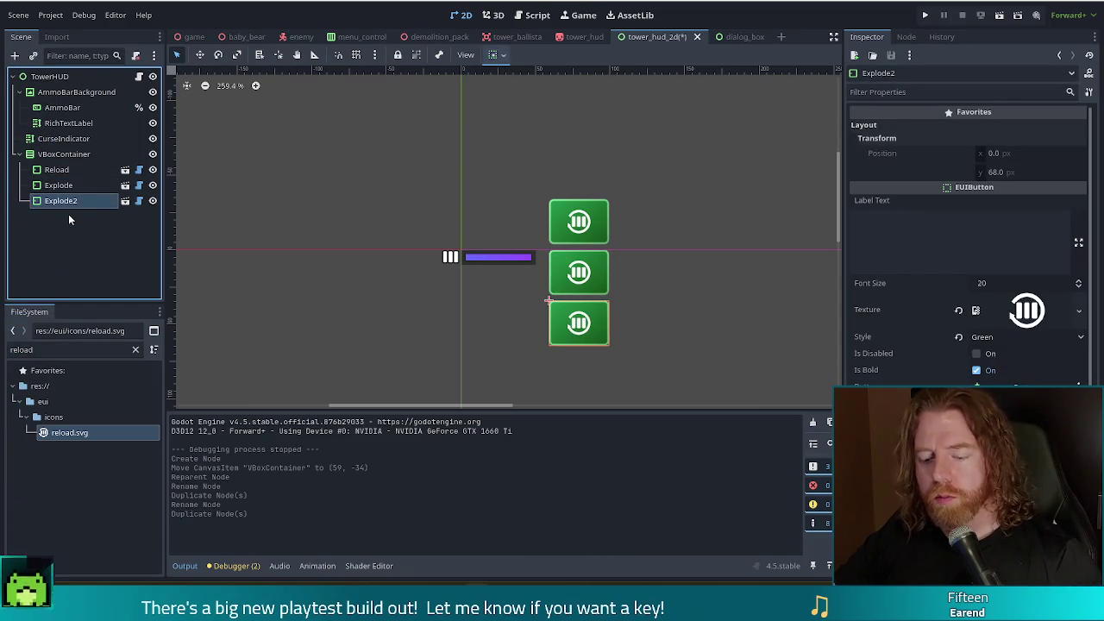
pyautogui.press('F2')
pyautogui.write('STa')
pyautogui.press('BackSpace')
pyautogui.press('BackSpace')
pyautogui.write('tats')
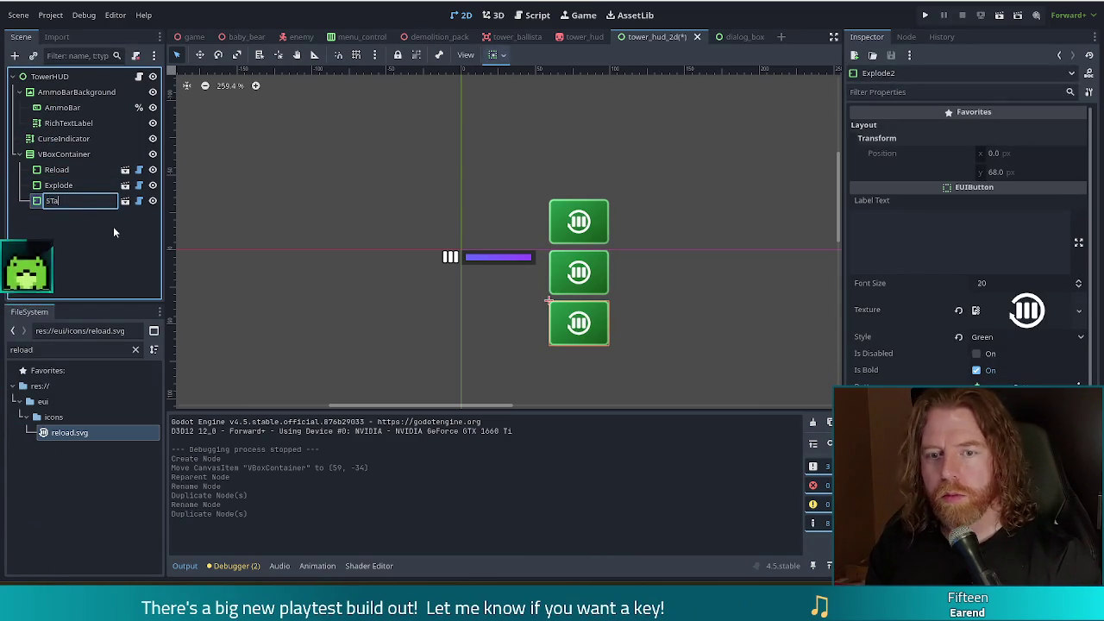
pyautogui.press('Return')
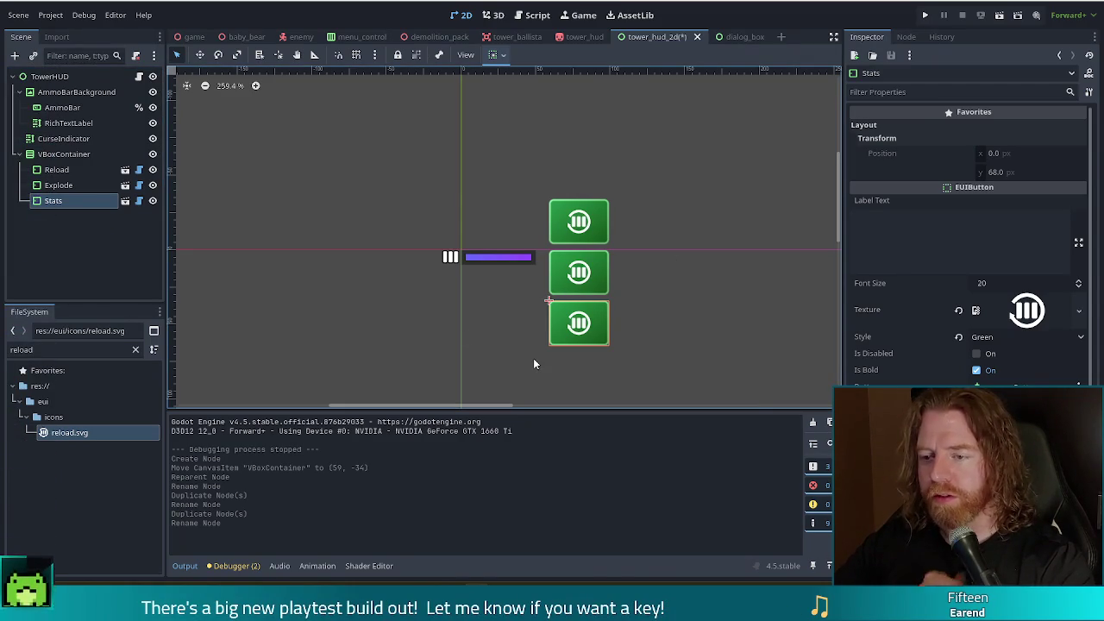
# Set the Explode button's Style to Negative (red) and save the scene.
pyautogui.click(59, 184)
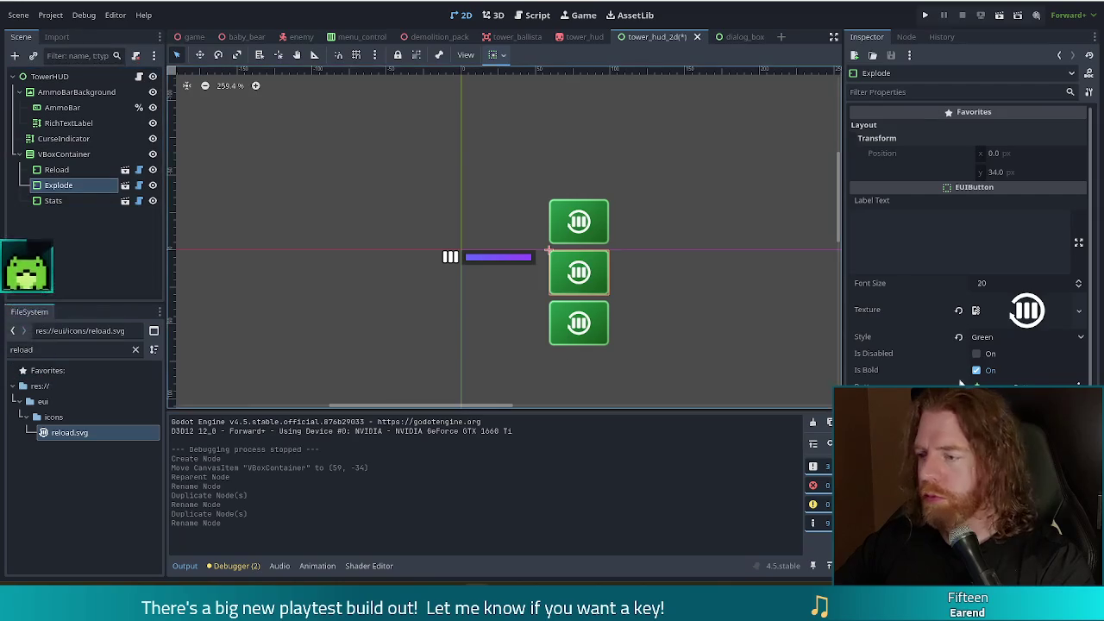
pyautogui.click(992, 338)
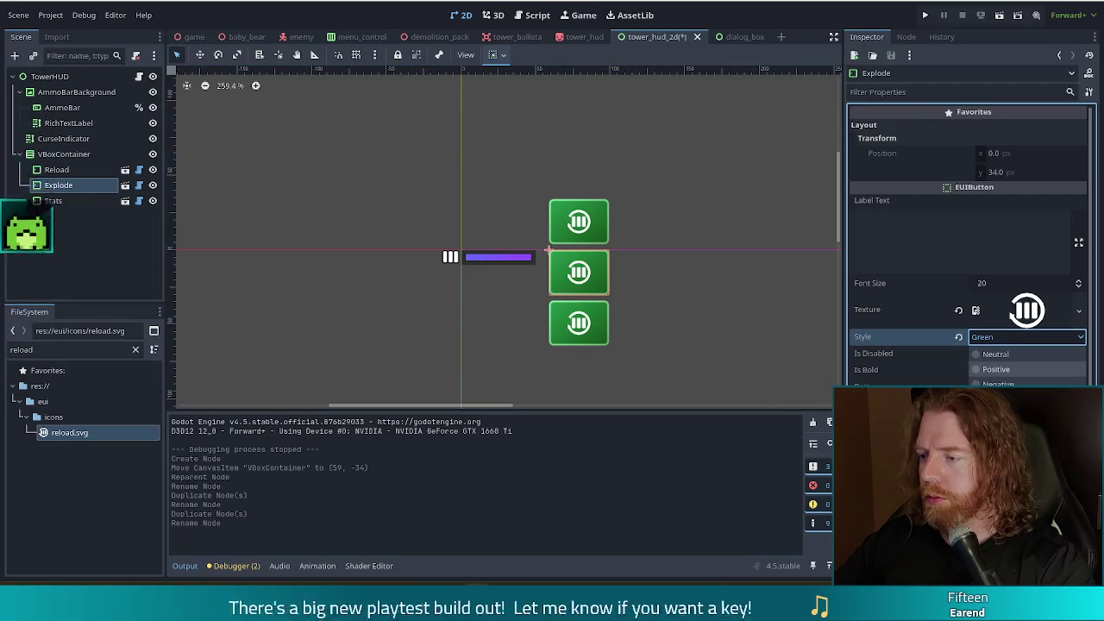
pyautogui.click(1000, 381)
pyautogui.hotkey('ctrl', 's')
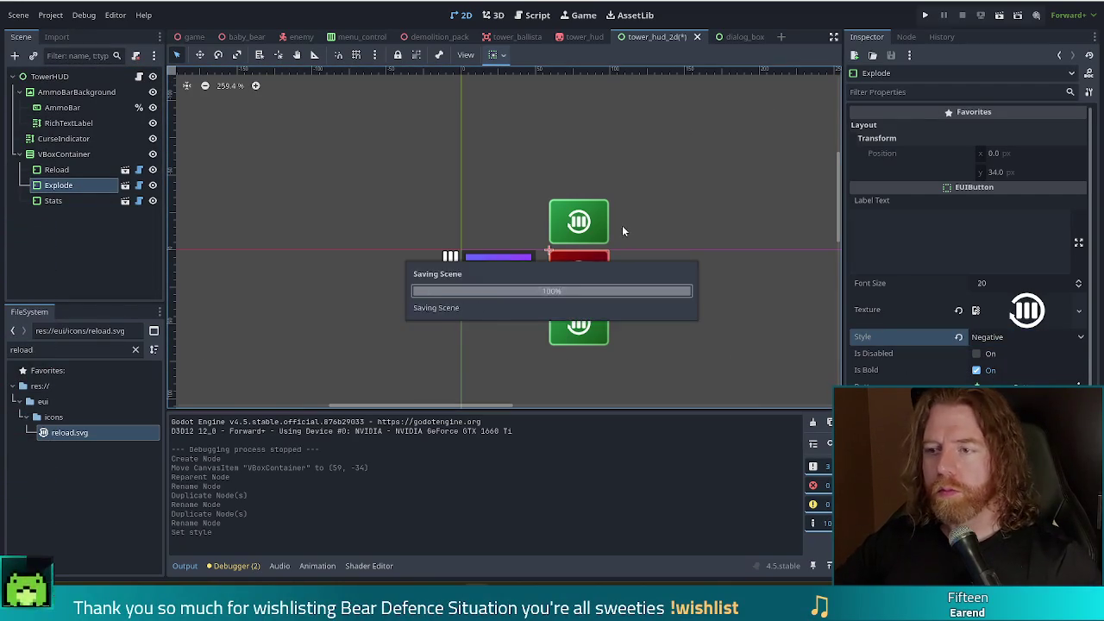
# Set the Stats button's Style to Positive (blue), then reselect Explode.
pyautogui.click(565, 323)
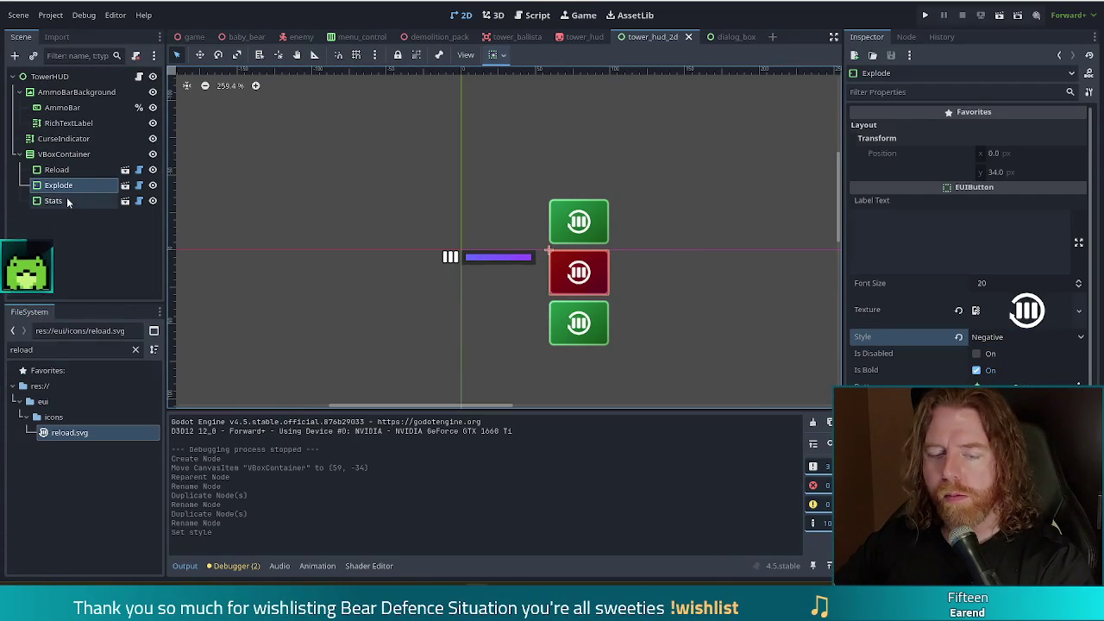
pyautogui.click(996, 339)
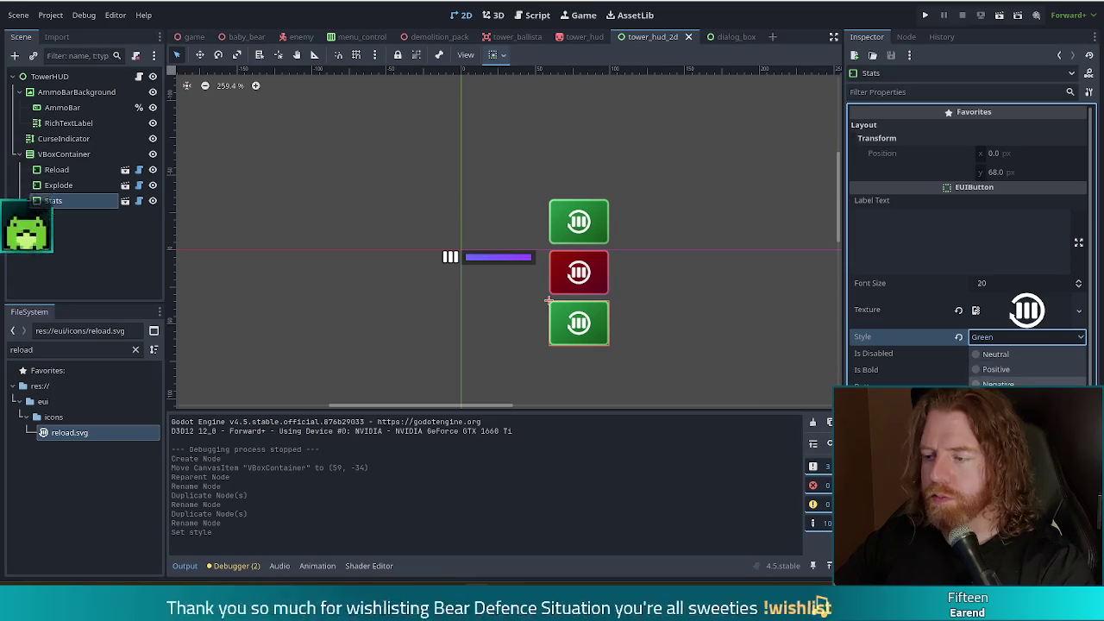
pyautogui.click(997, 369)
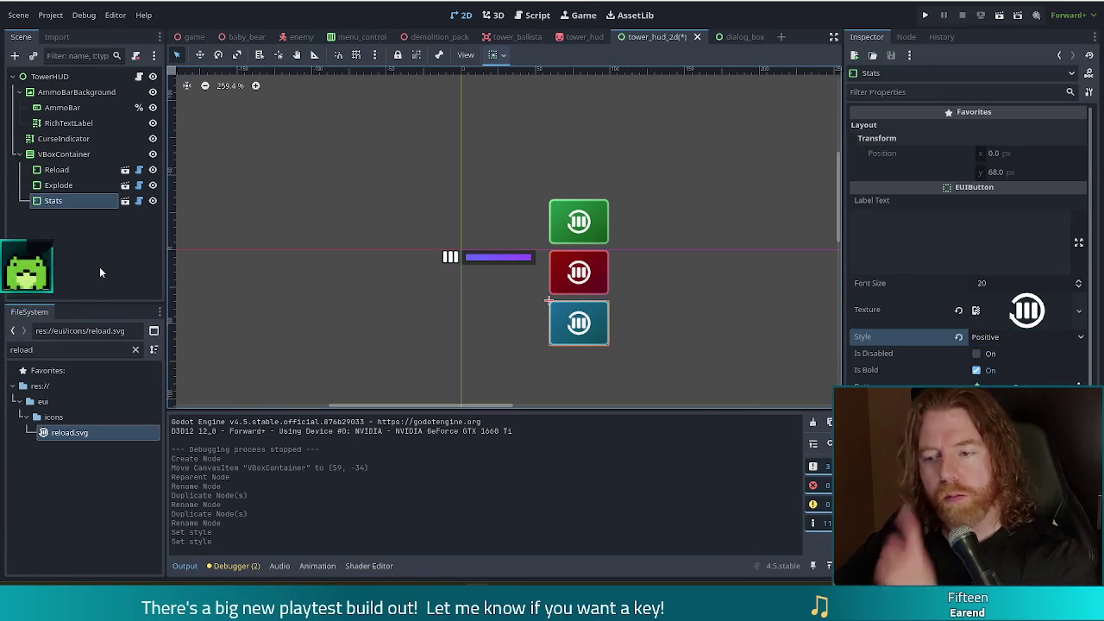
pyautogui.click(66, 185)
pyautogui.doubleClick(48, 350)
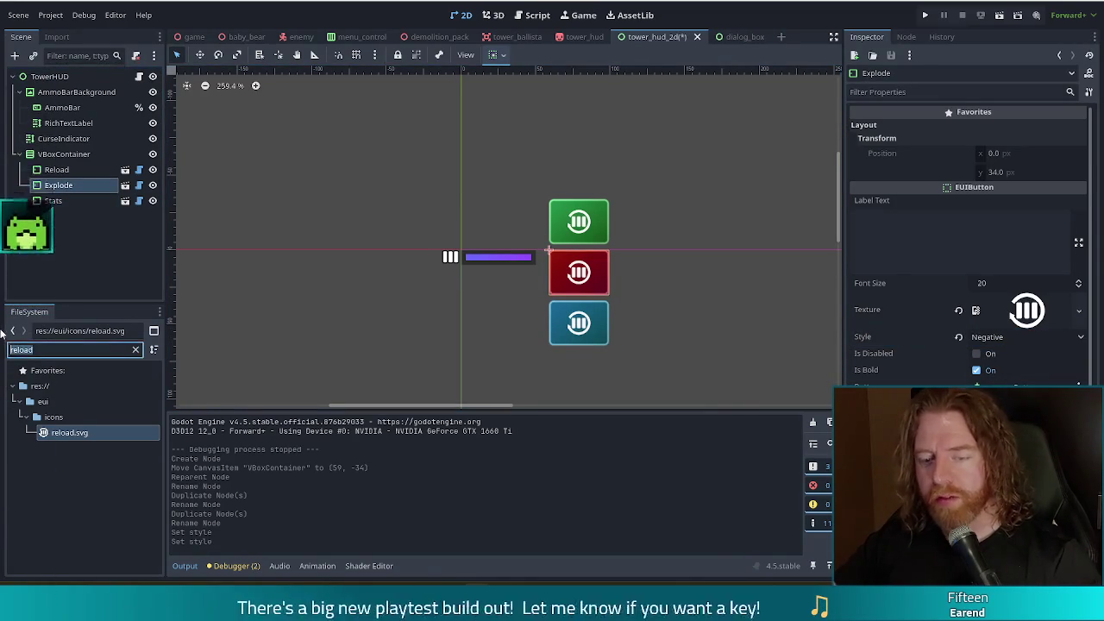
# Find exit.svg in the FileSystem and assign it as the Explode button's Texture.
pyautogui.write('explo')
pyautogui.press('BackSpace')
pyautogui.press('BackSpace')
pyautogui.write('svg')
pyautogui.press('BackSpace')
pyautogui.press('BackSpace')
pyautogui.press('BackSpace')
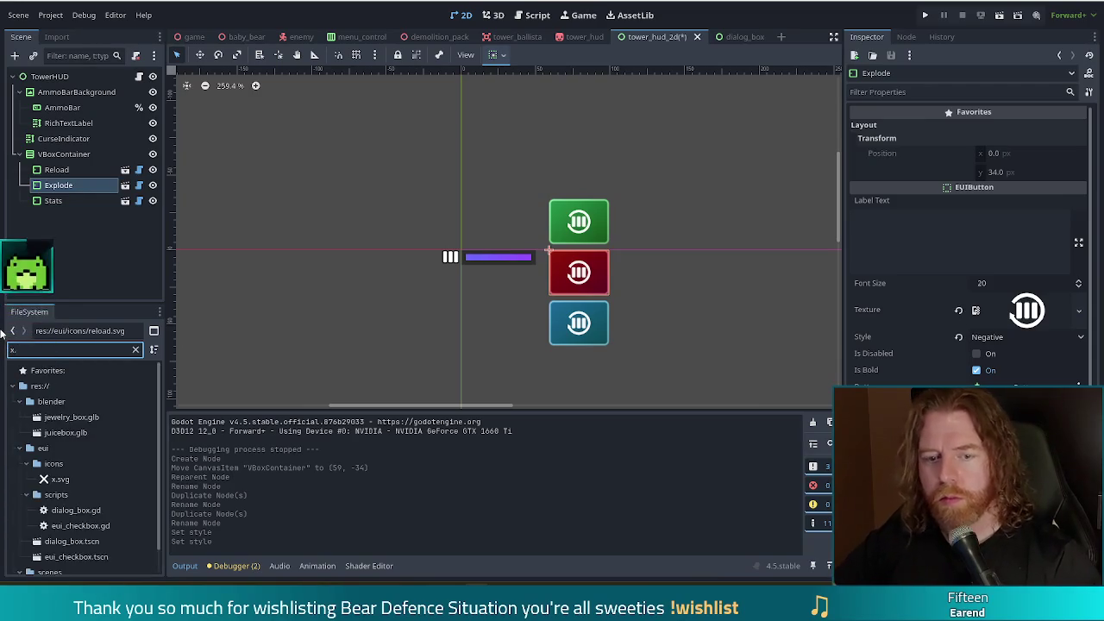
pyautogui.write('pn')
pyautogui.press('BackSpace')
pyautogui.press('BackSpace')
pyautogui.press('BackSpace')
pyautogui.write('exi')
pyautogui.moveTo(62, 432)
pyautogui.mouseDown()
pyautogui.moveTo(900, 324)
pyautogui.moveTo(1040, 318)
pyautogui.mouseUp()
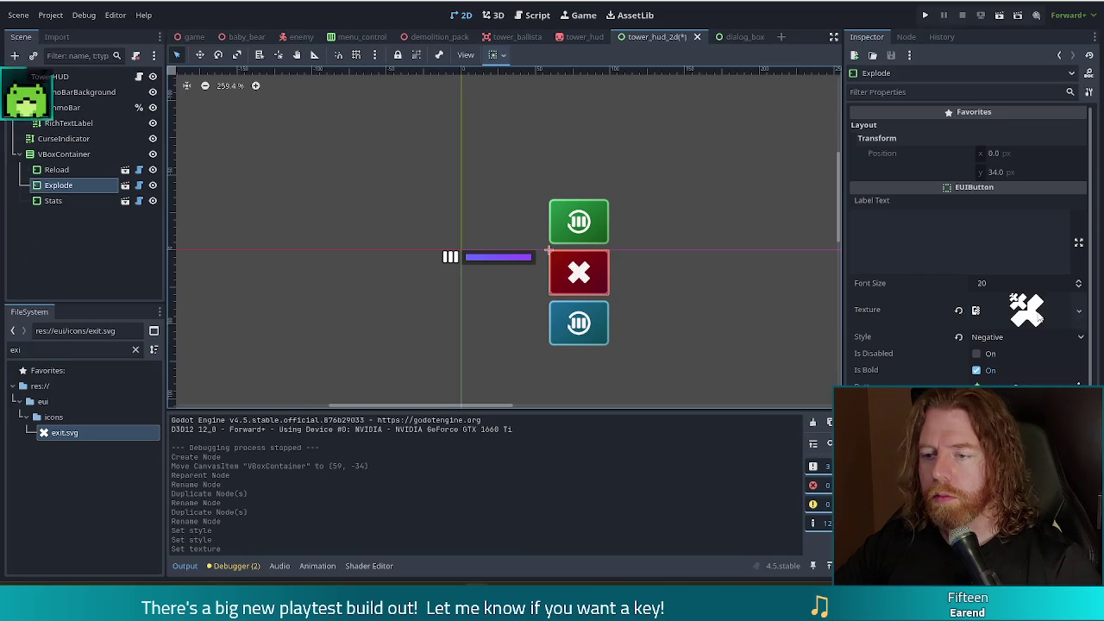
# Deselect the button, save the HUD scene and run the project.
pyautogui.click(693, 382)
pyautogui.hotkey('ctrl', 's')
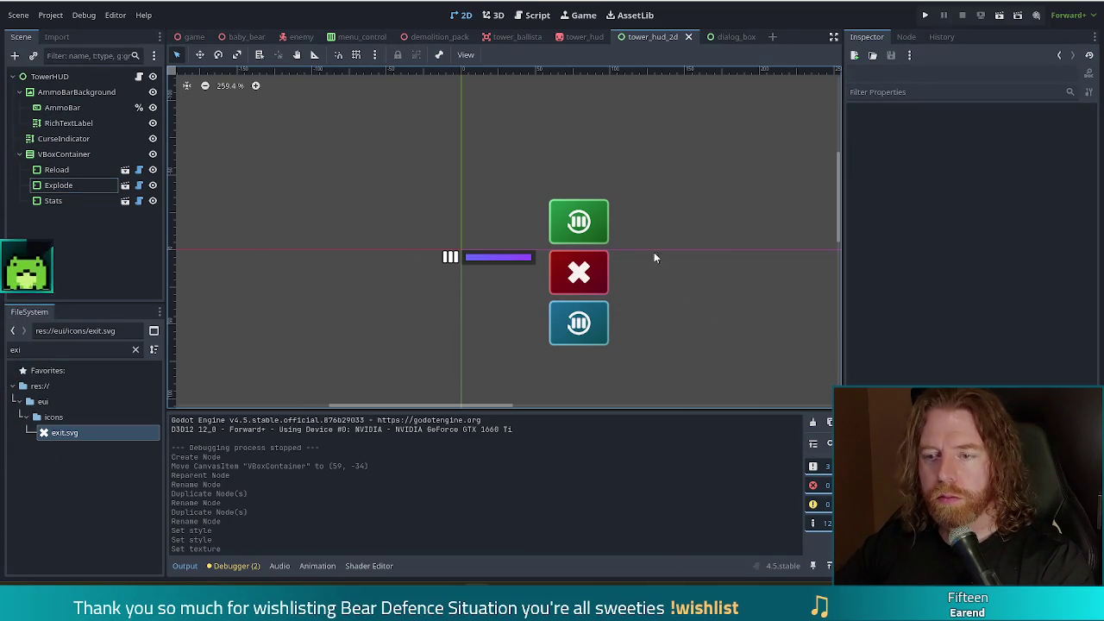
pyautogui.click(926, 15)
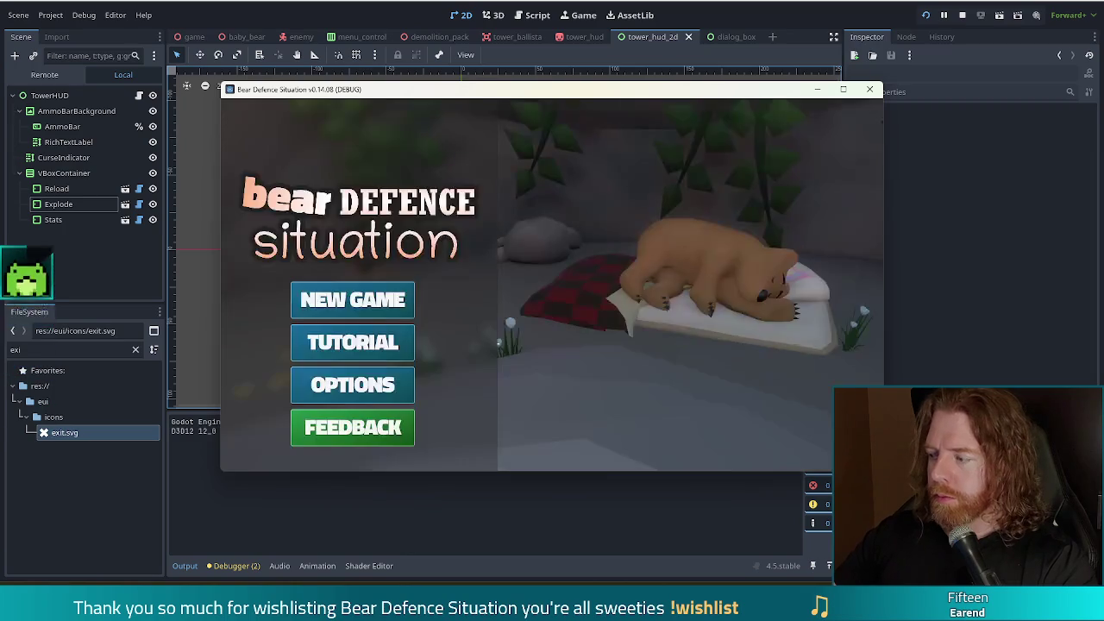
# Click NEW GAME in the game's main menu.
pyautogui.click(388, 302)
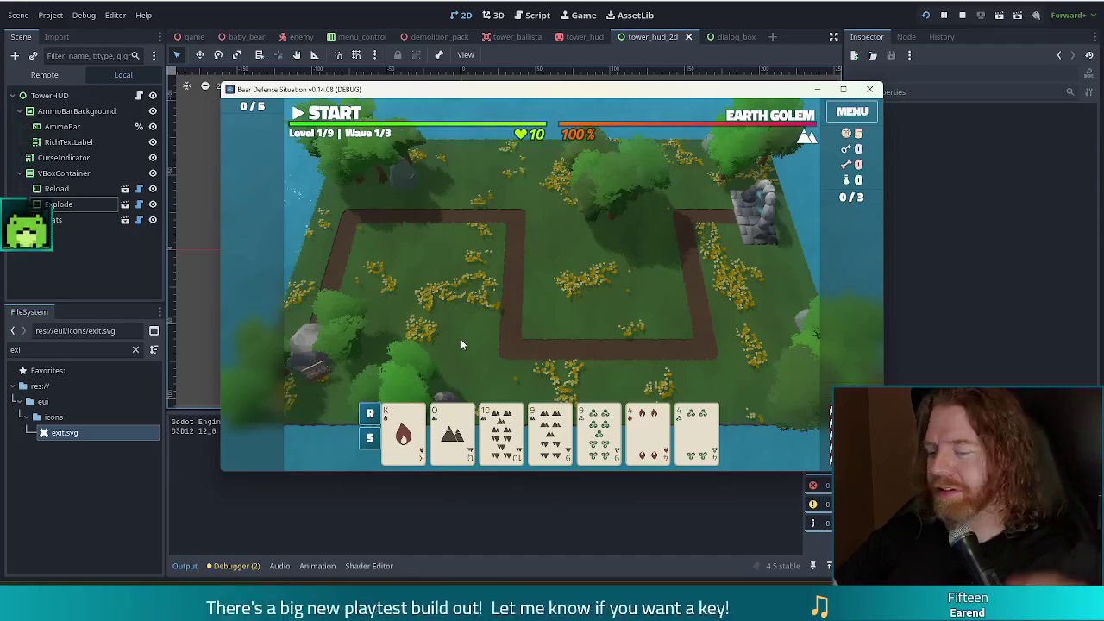
# Place a Ballista Tower on the grass to check its buttons, then select the Reload node.
pyautogui.click(552, 436)
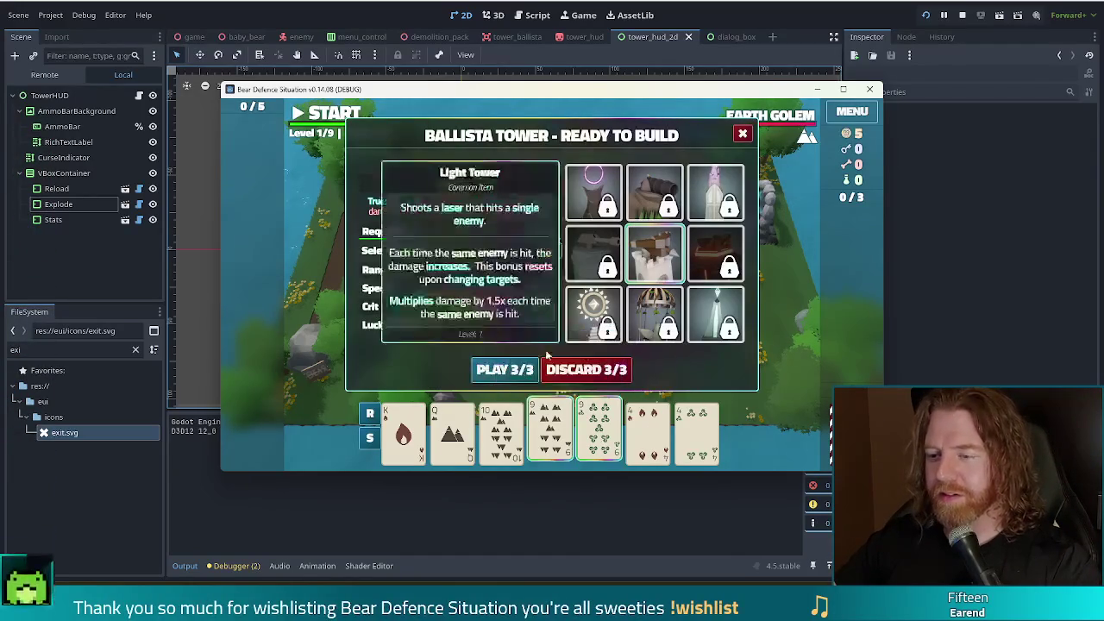
pyautogui.click(505, 370)
pyautogui.click(559, 305)
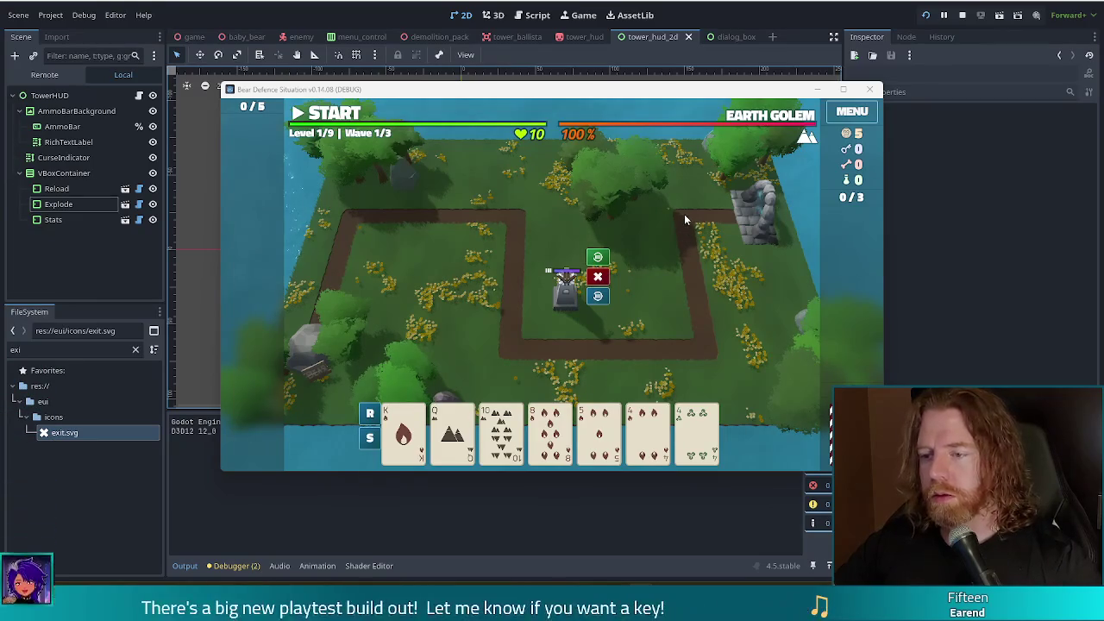
pyautogui.click(272, 19)
pyautogui.click(56, 188)
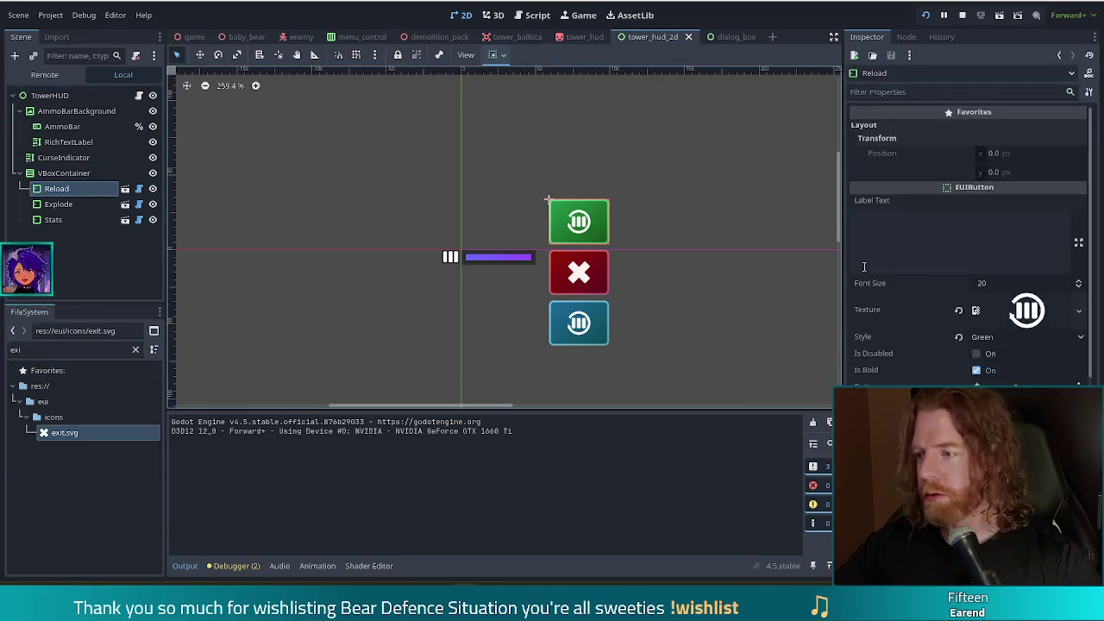
# Set the Reload button's Inspector Style to Yellow.
pyautogui.click(1006, 338)
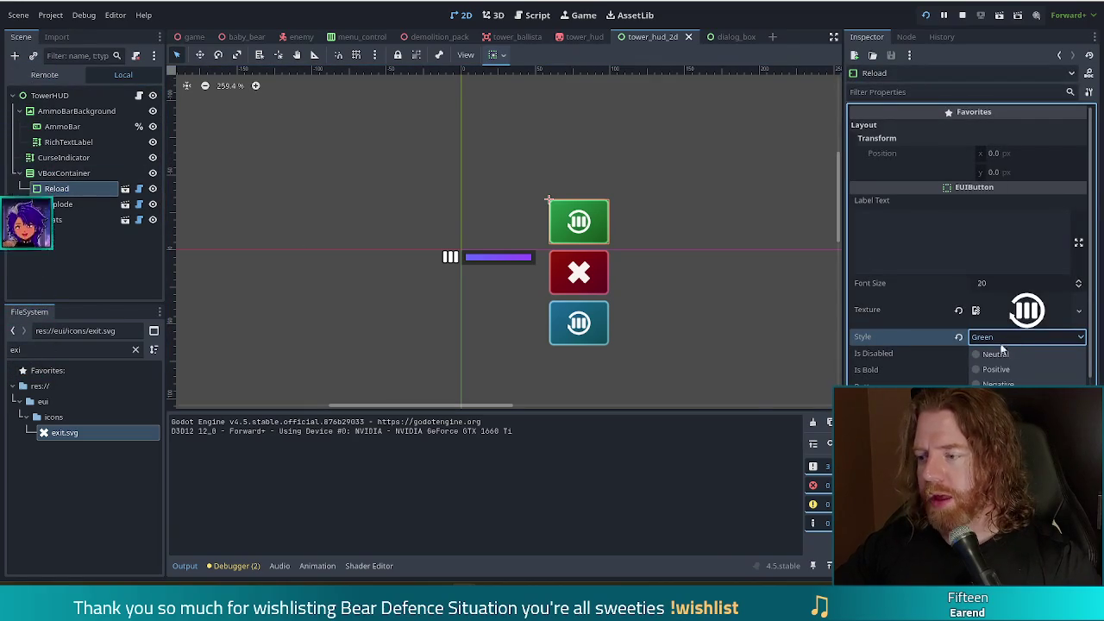
pyautogui.click(1001, 415)
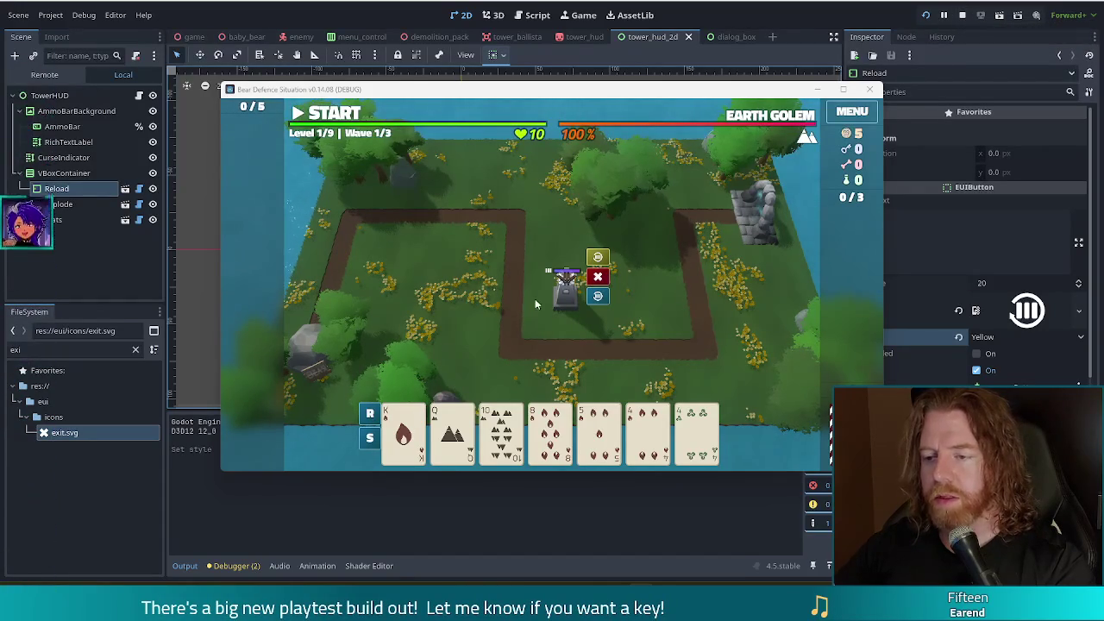
pyautogui.moveTo(592, 436)
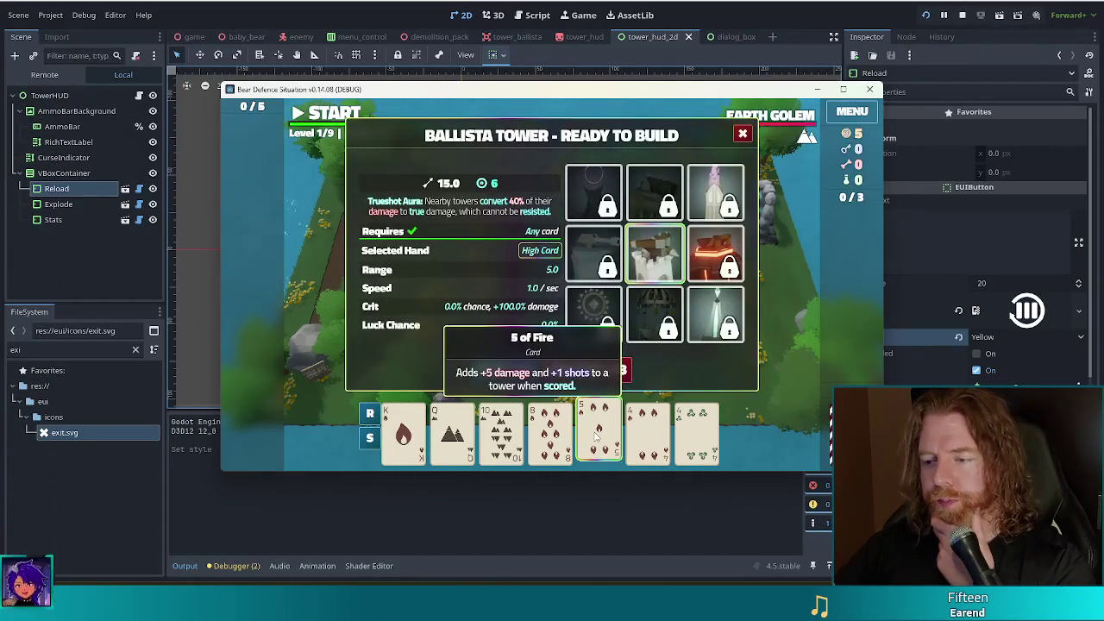
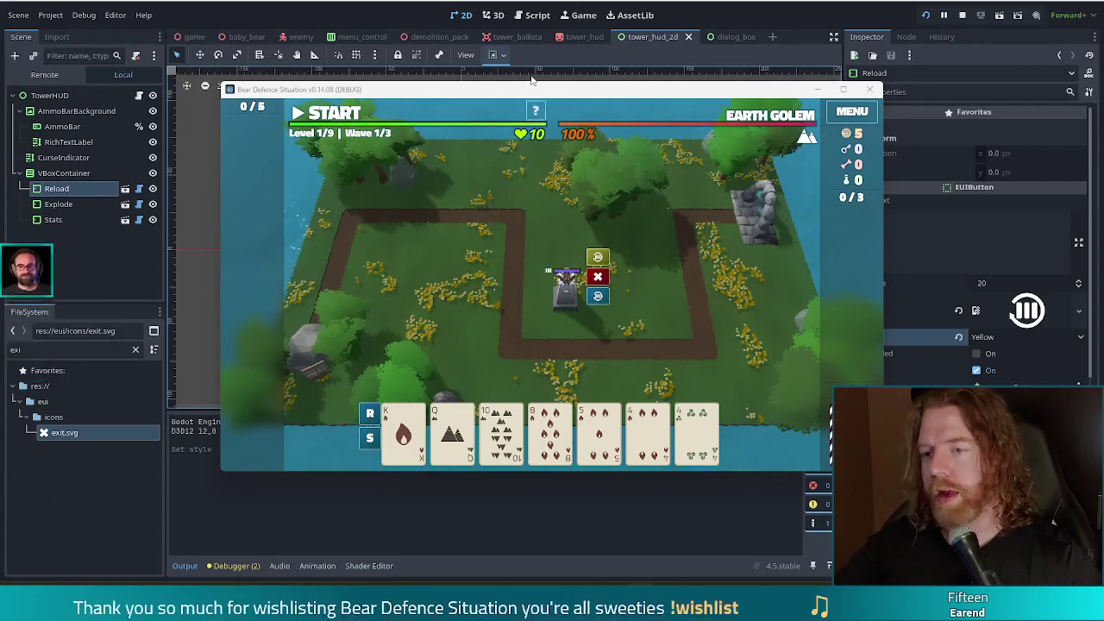
# Add the demolition_pack treasure with the add_treasure console command, then start wave 1.
pyautogui.press('`')
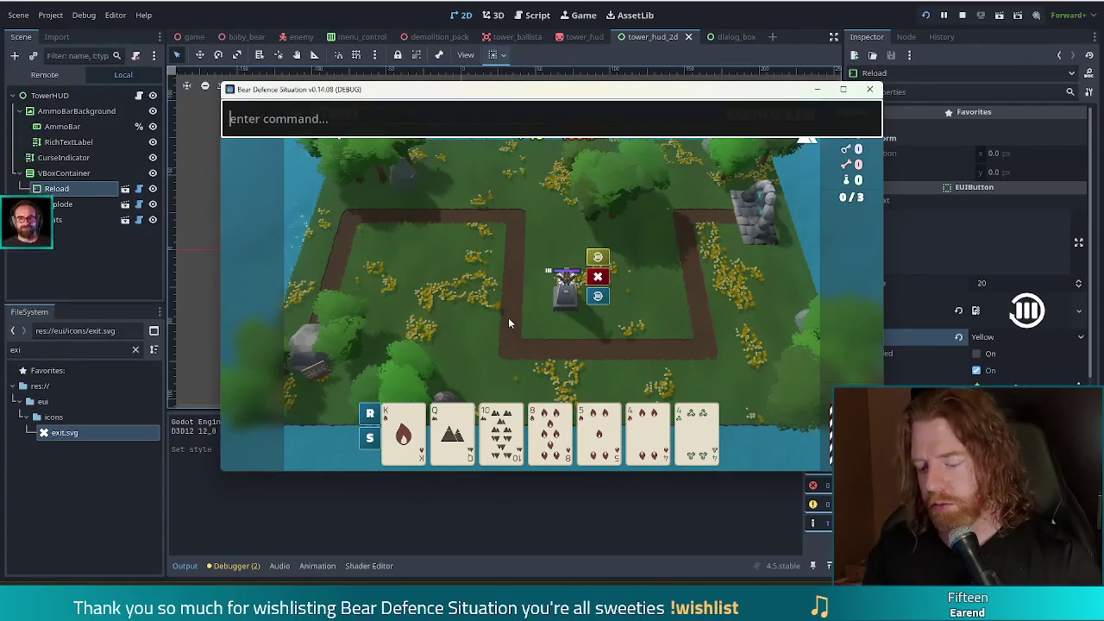
pyautogui.write('add_treasure demolition_pack')
pyautogui.press('Return')
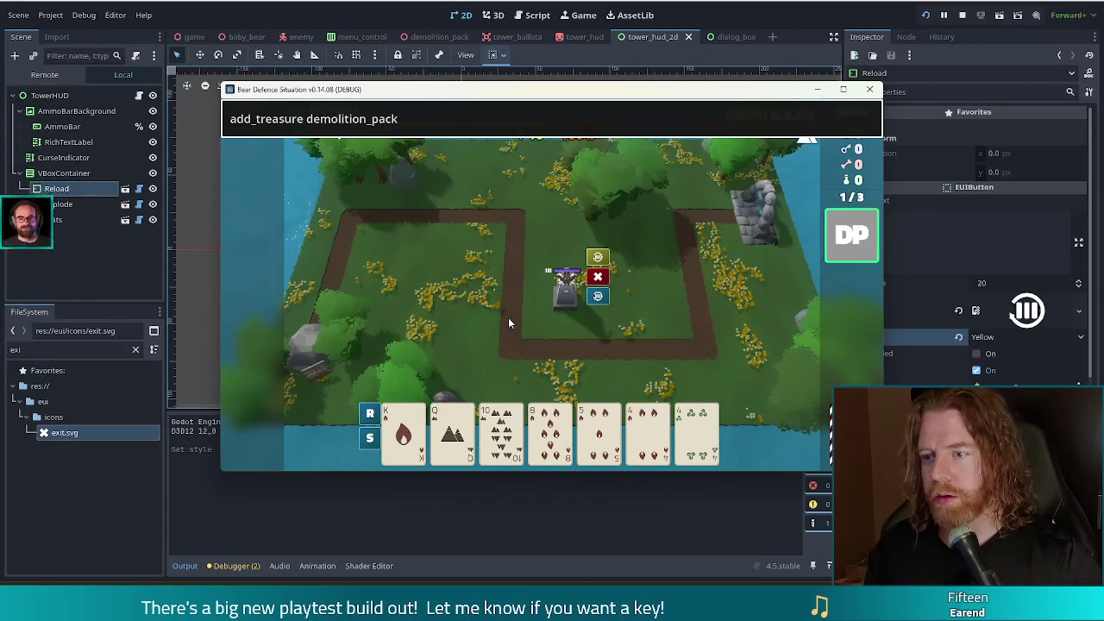
pyautogui.press('Escape')
pyautogui.press('space')
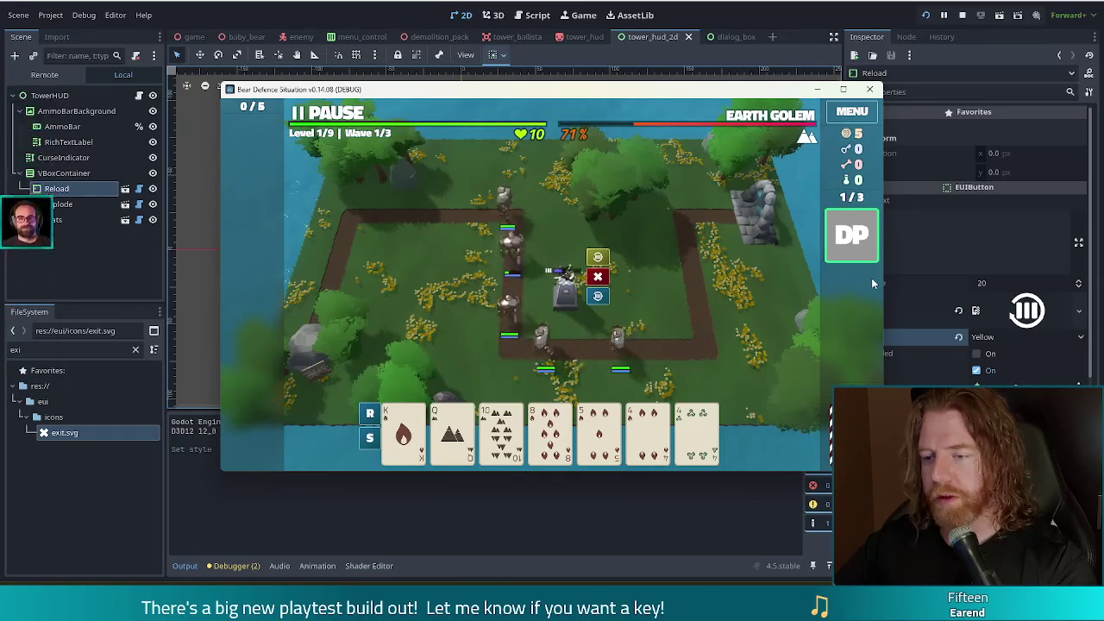
# Use the Demolition Pack treasure and dismiss the Wave Complete summary.
pyautogui.moveTo(868, 238)
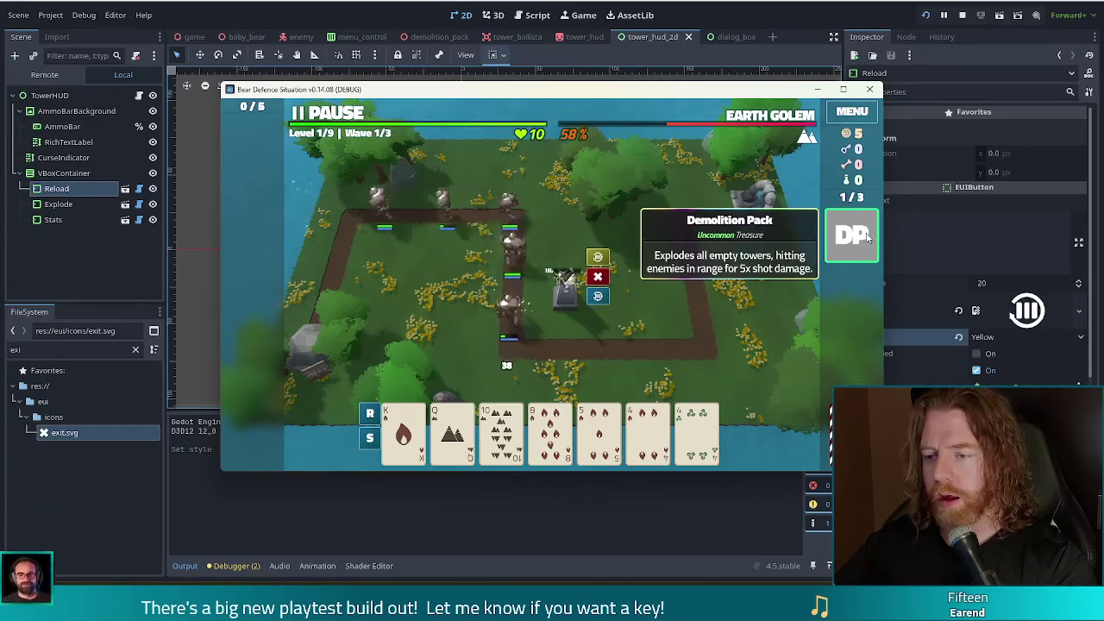
pyautogui.click(868, 238)
pyautogui.click(789, 216)
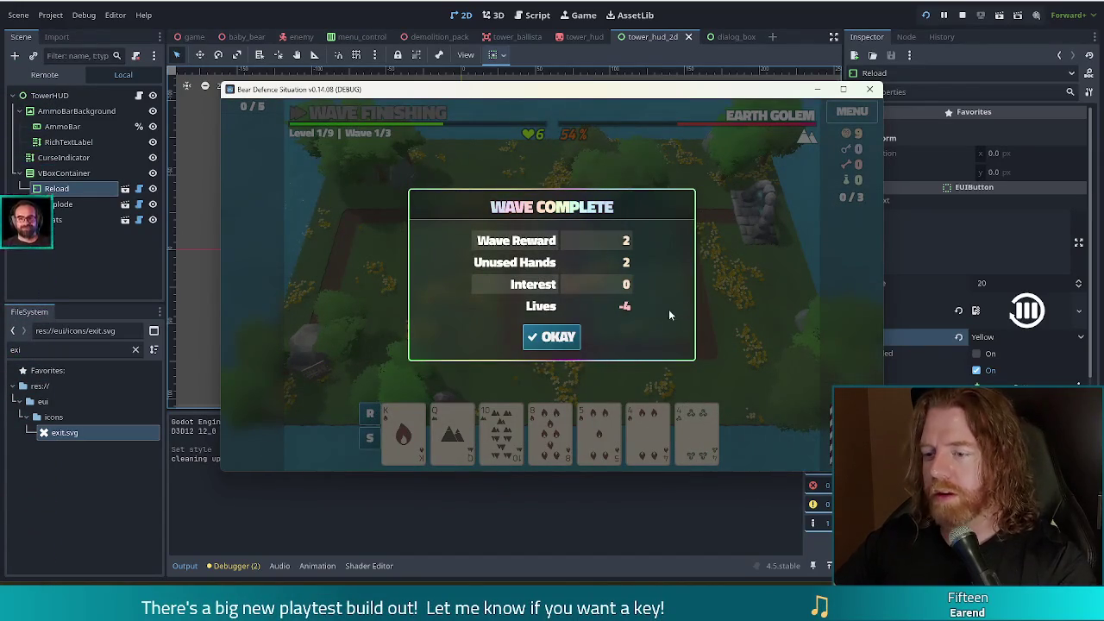
pyautogui.click(556, 337)
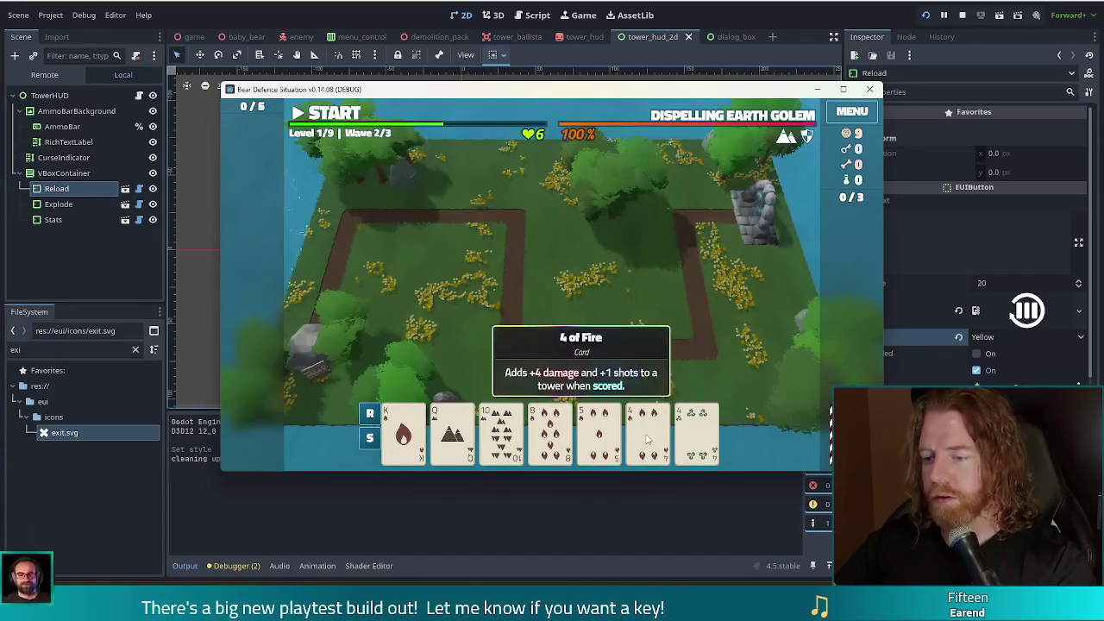
# Build a Ballista Tower inside the path loop and check its stats.
pyautogui.click(604, 435)
pyautogui.click(505, 371)
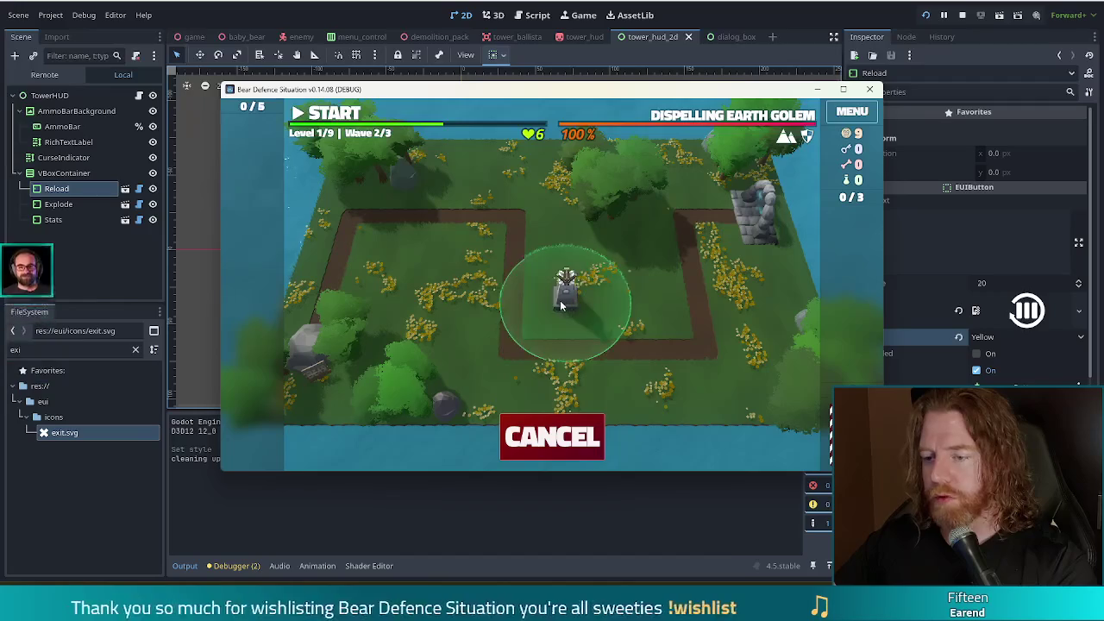
pyautogui.click(566, 297)
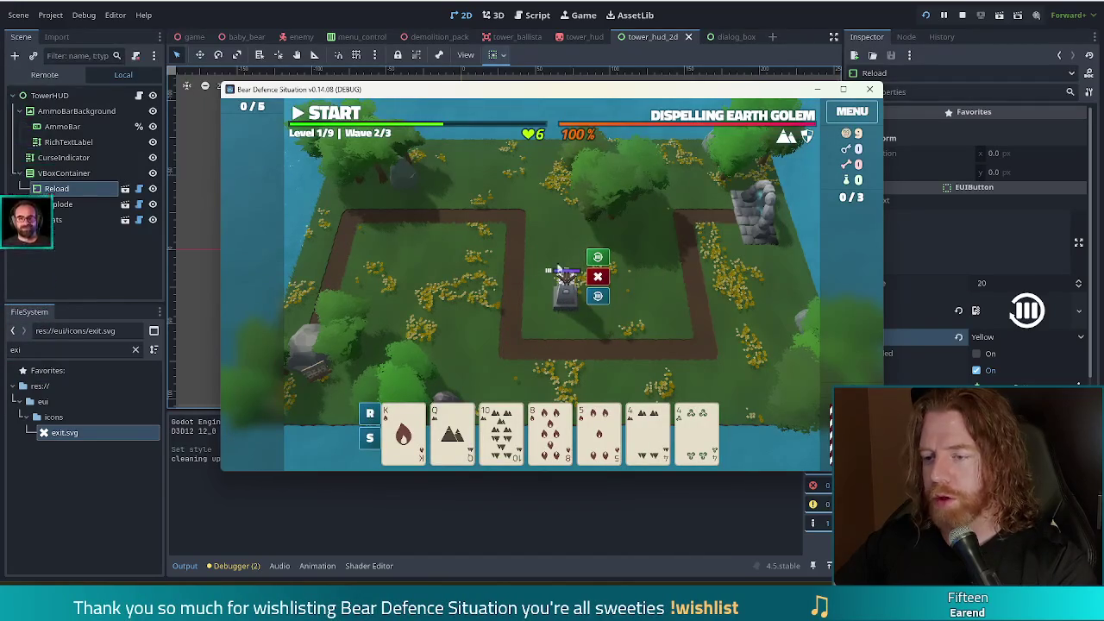
pyautogui.click(566, 292)
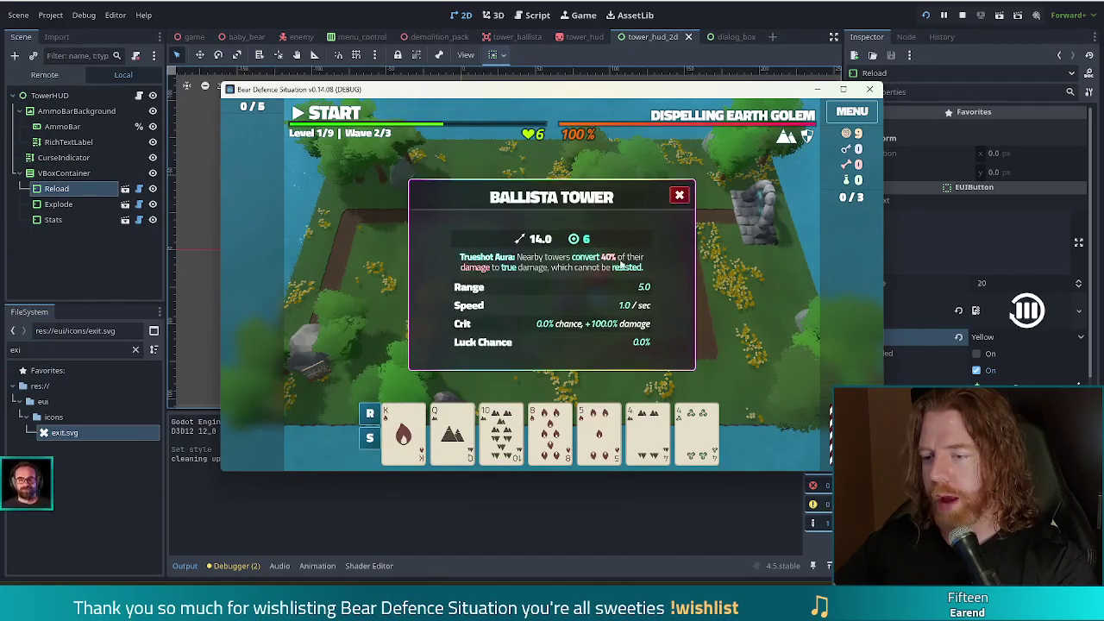
pyautogui.click(680, 194)
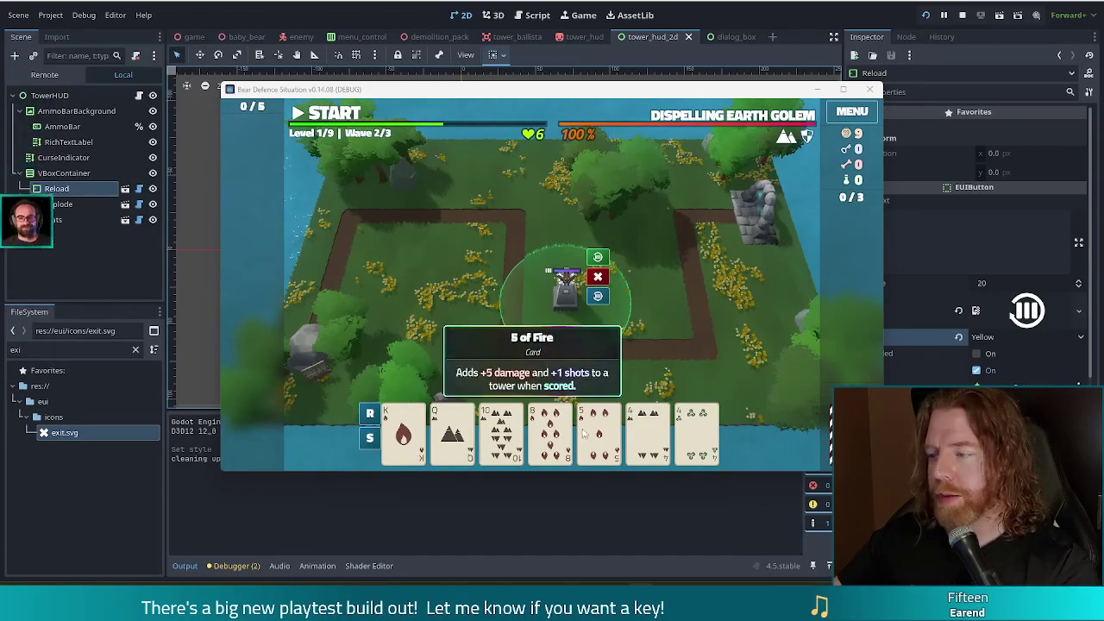
# Pair the 4 of Earth with the other 4 for the Ballista Tower, then stop the game.
pyautogui.click(649, 444)
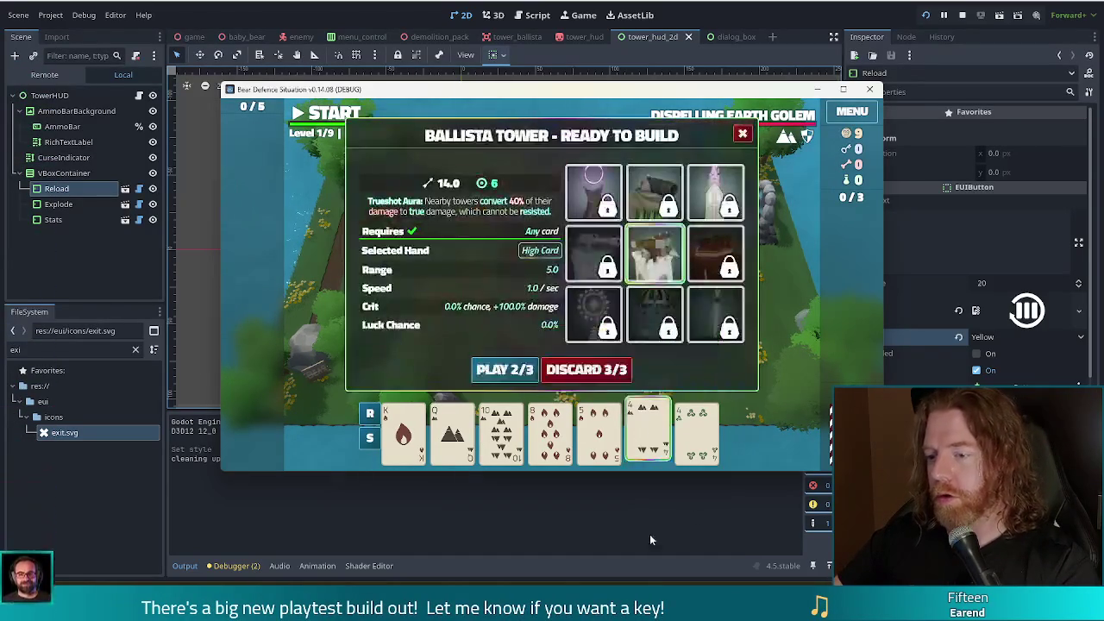
pyautogui.click(698, 431)
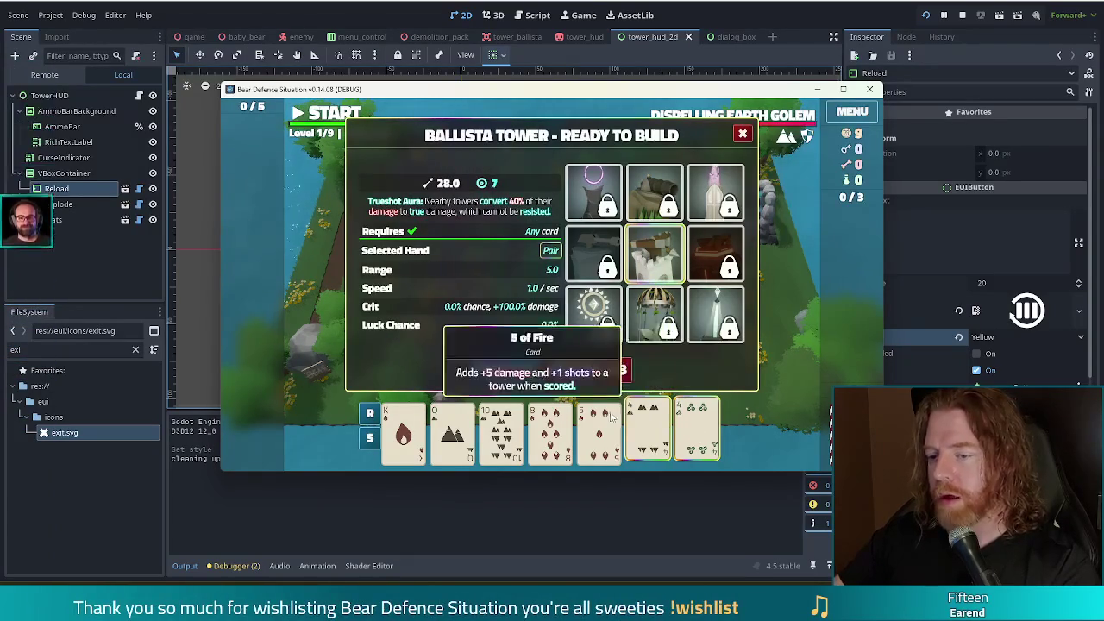
pyautogui.moveTo(698, 435)
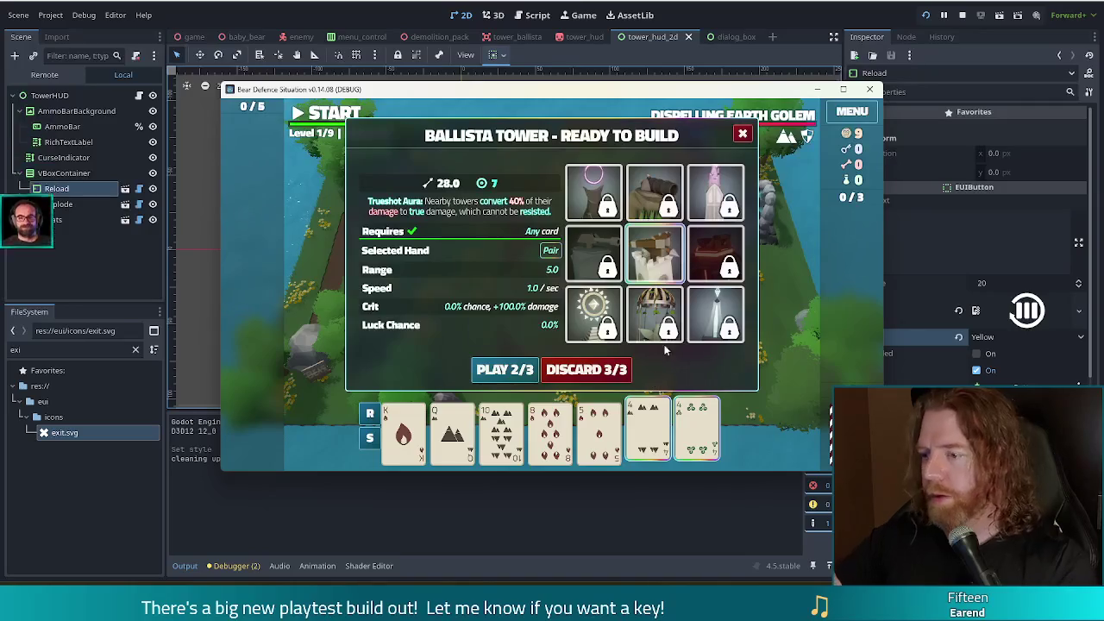
pyautogui.moveTo(694, 192)
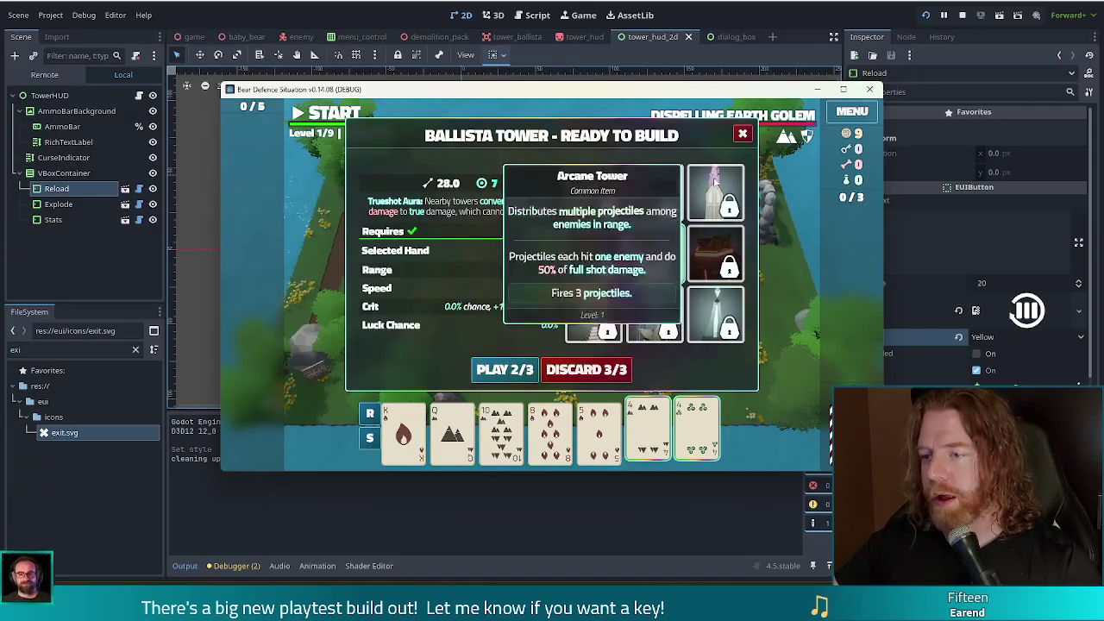
pyautogui.click(742, 132)
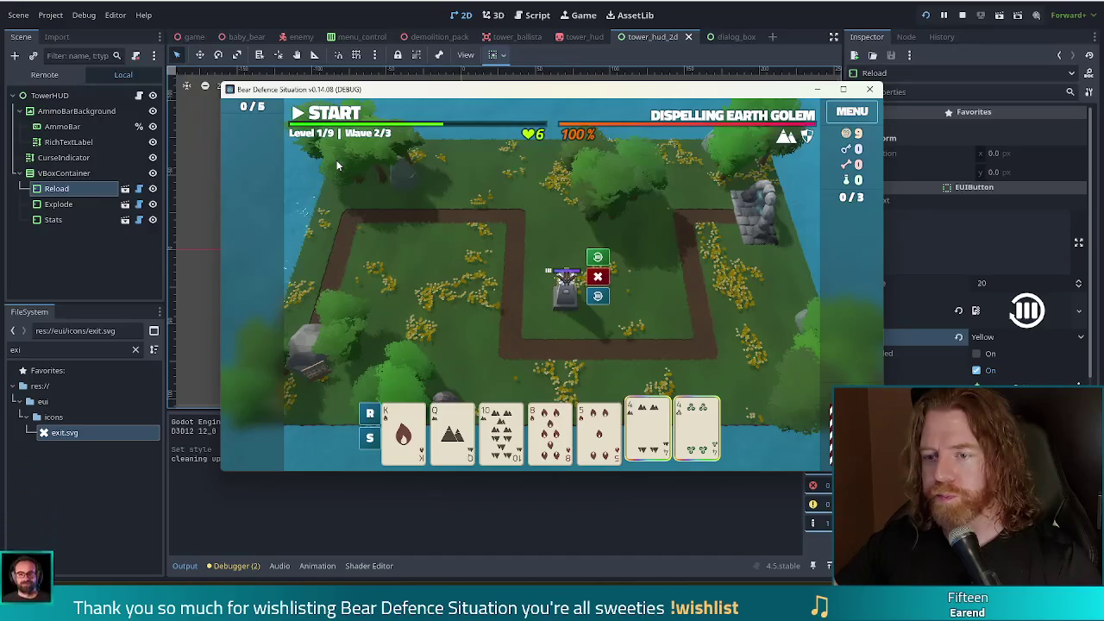
pyautogui.click(962, 15)
# Relaunch the game, close the Shop, and open the Wishing Well.
pyautogui.click(926, 14)
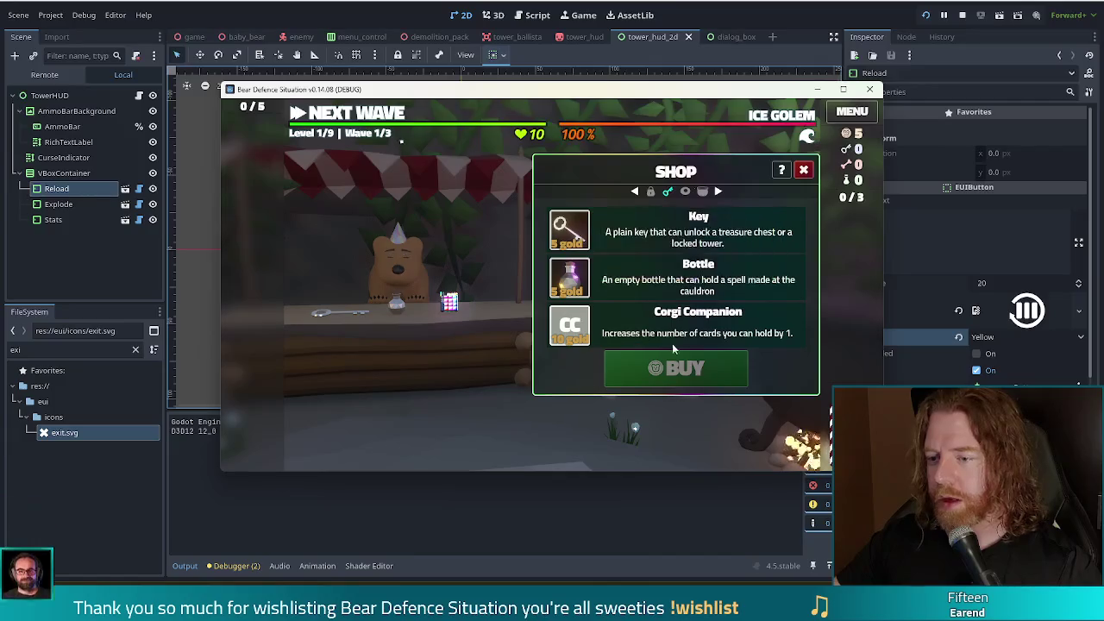
pyautogui.click(803, 171)
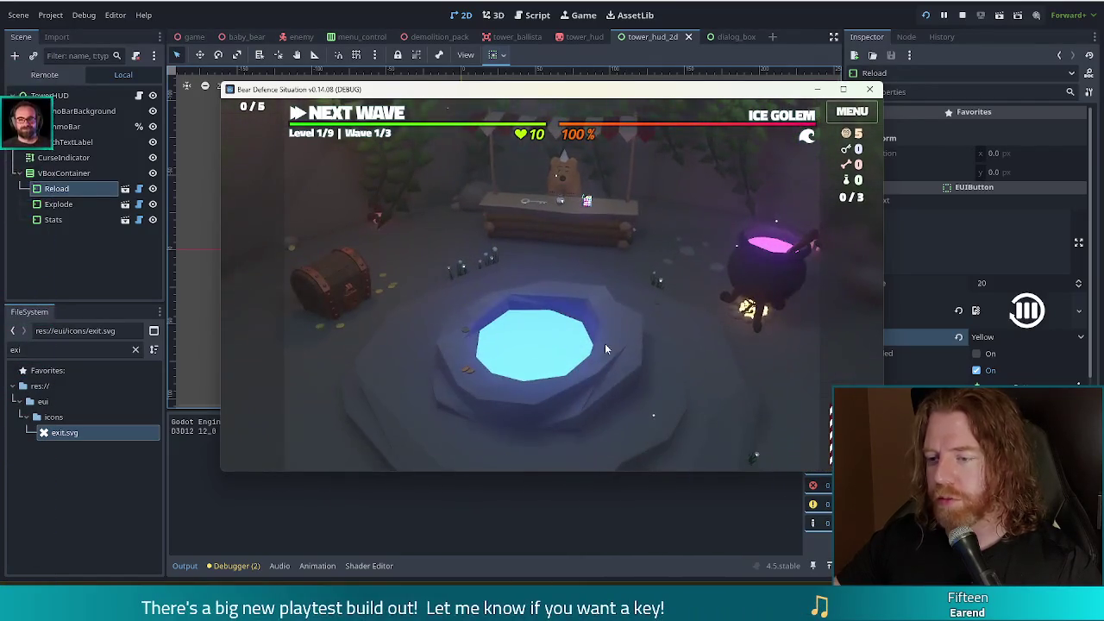
pyautogui.click(605, 345)
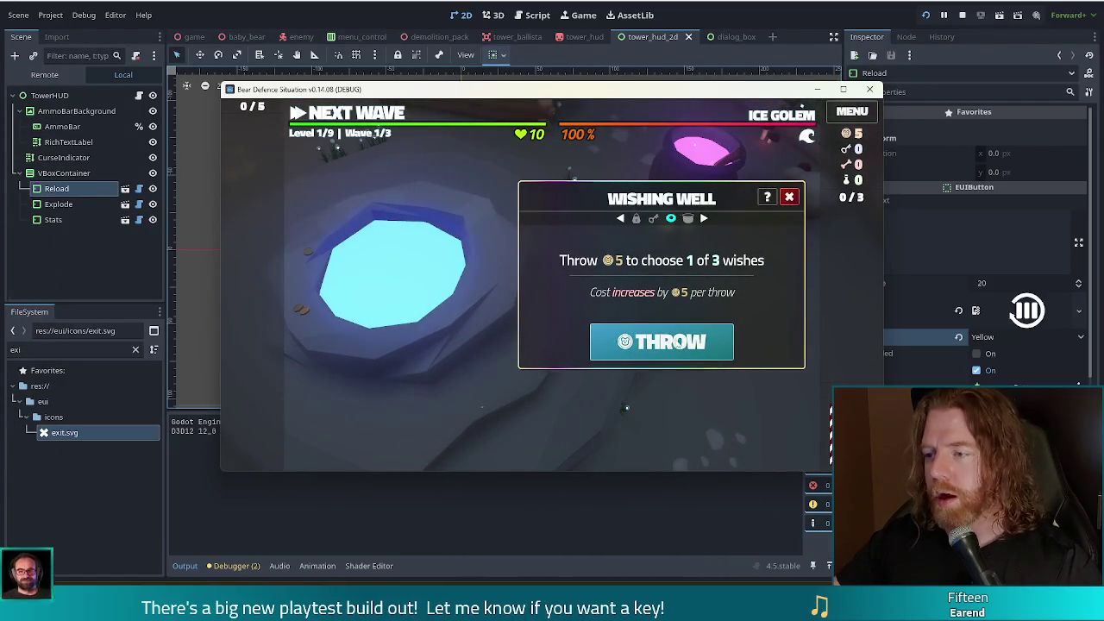
# Throw 5 gold into the Wishing Well and take the Training Wheels wish.
pyautogui.click(682, 341)
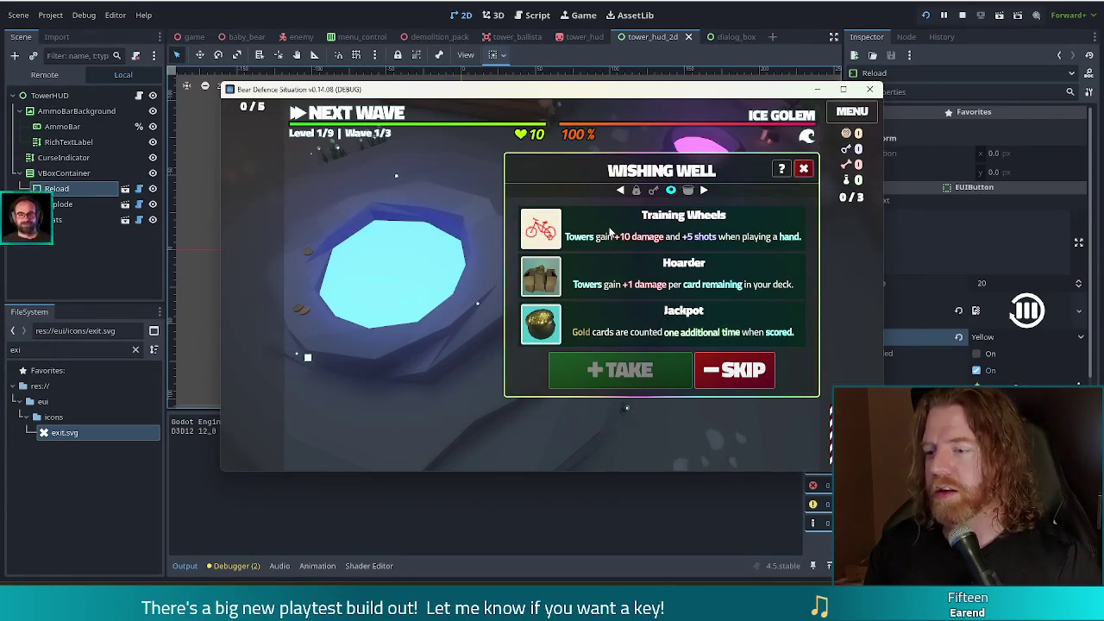
pyautogui.click(590, 227)
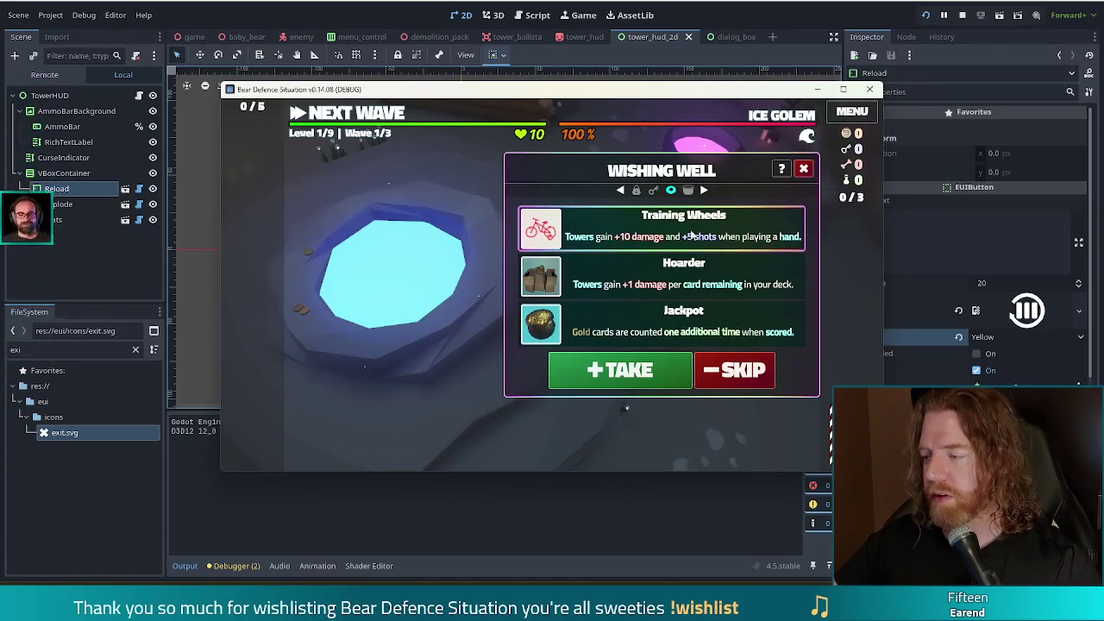
pyautogui.click(619, 370)
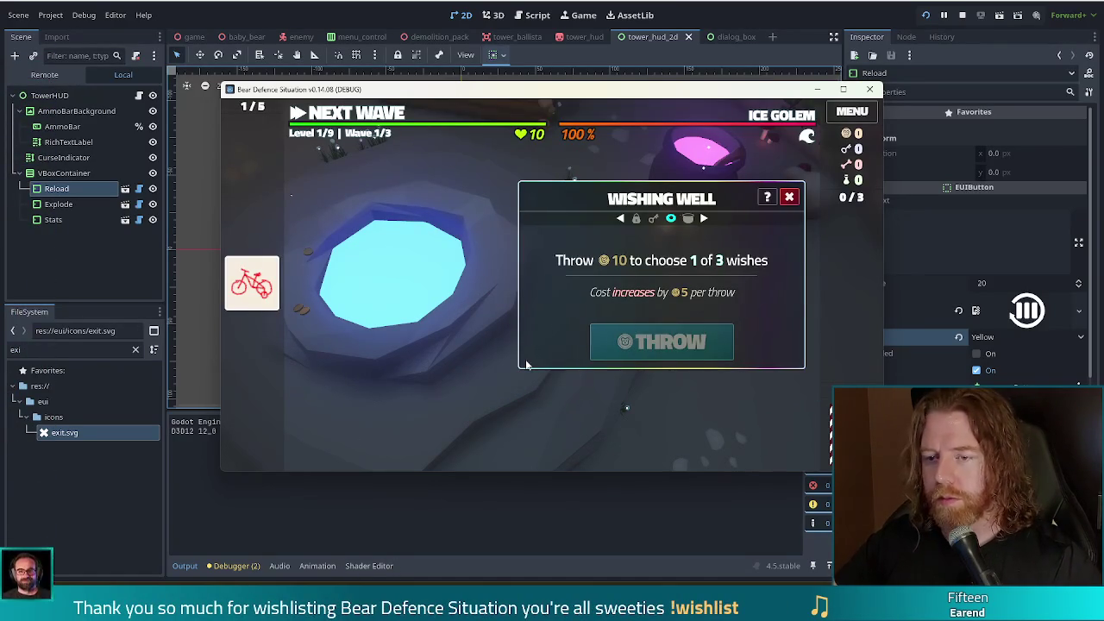
# Run the test_kit console command to grant test resources.
pyautogui.press('`')
pyautogui.write('test_kit')
pyautogui.press('Return')
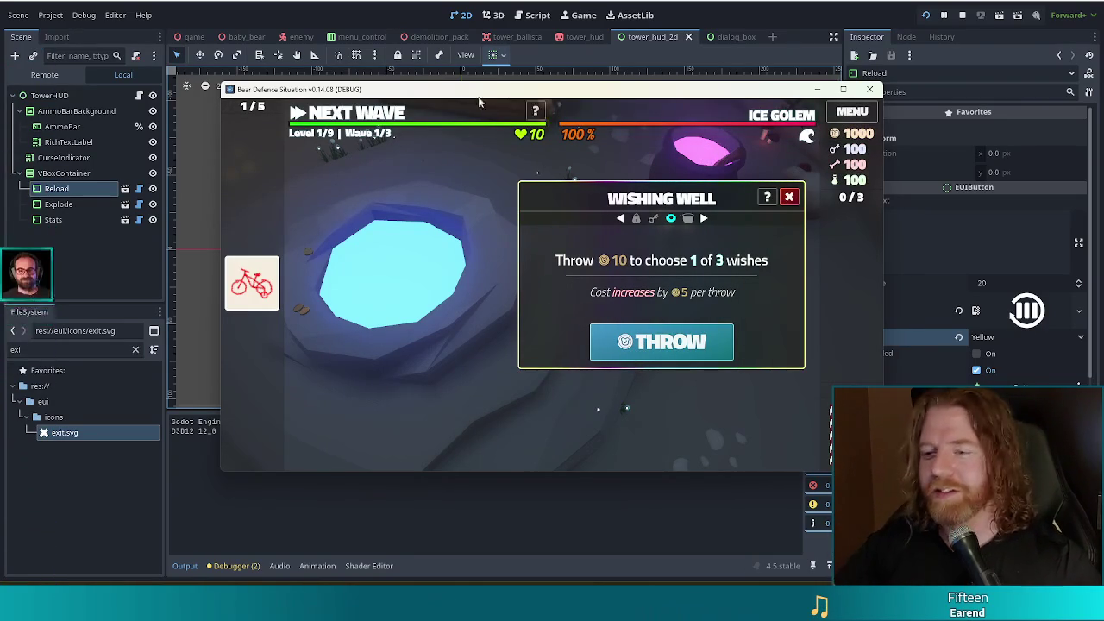
# Add the Pride Flag wish with the add_wish pride_flag console command.
pyautogui.press('`')
pyautogui.write('add_wel')
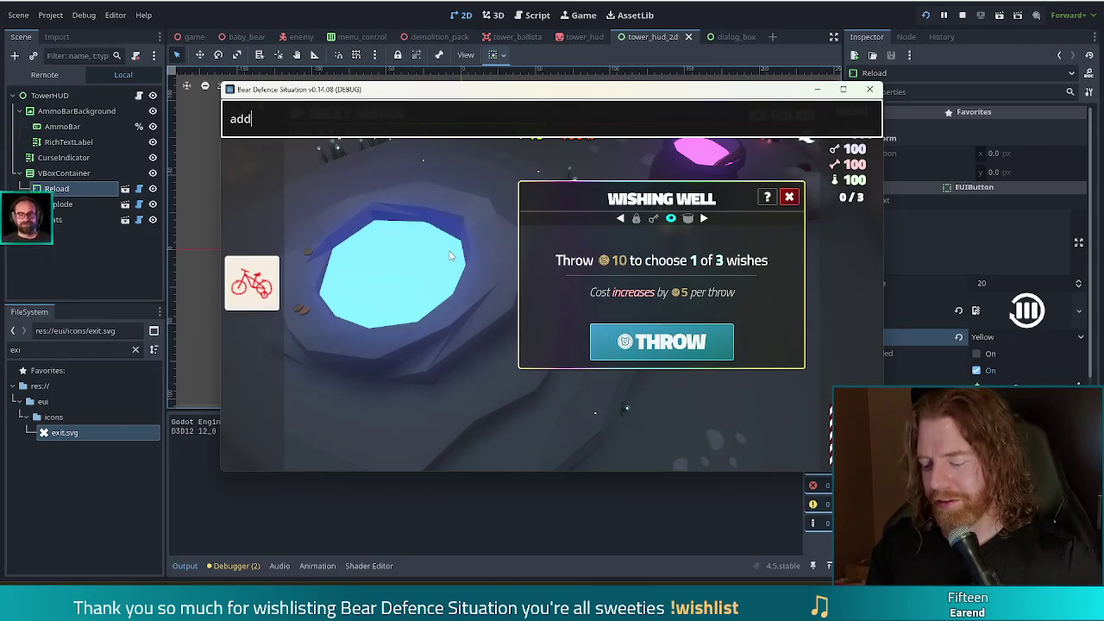
pyautogui.press('BackSpace')
pyautogui.press('BackSpace')
pyautogui.press('BackSpace')
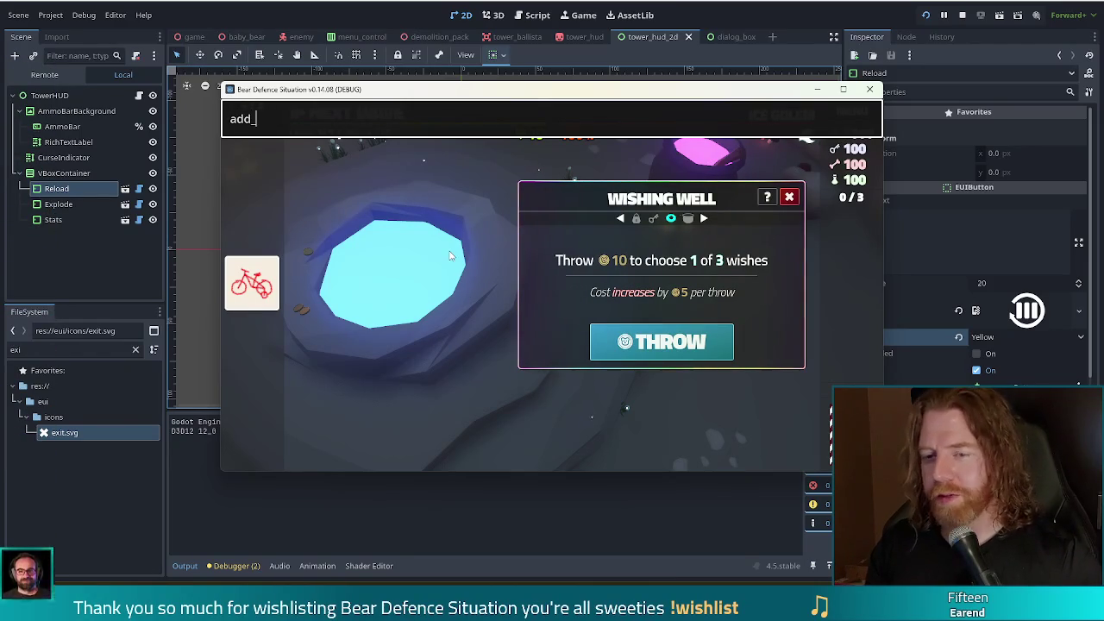
pyautogui.write('wish pride_flag')
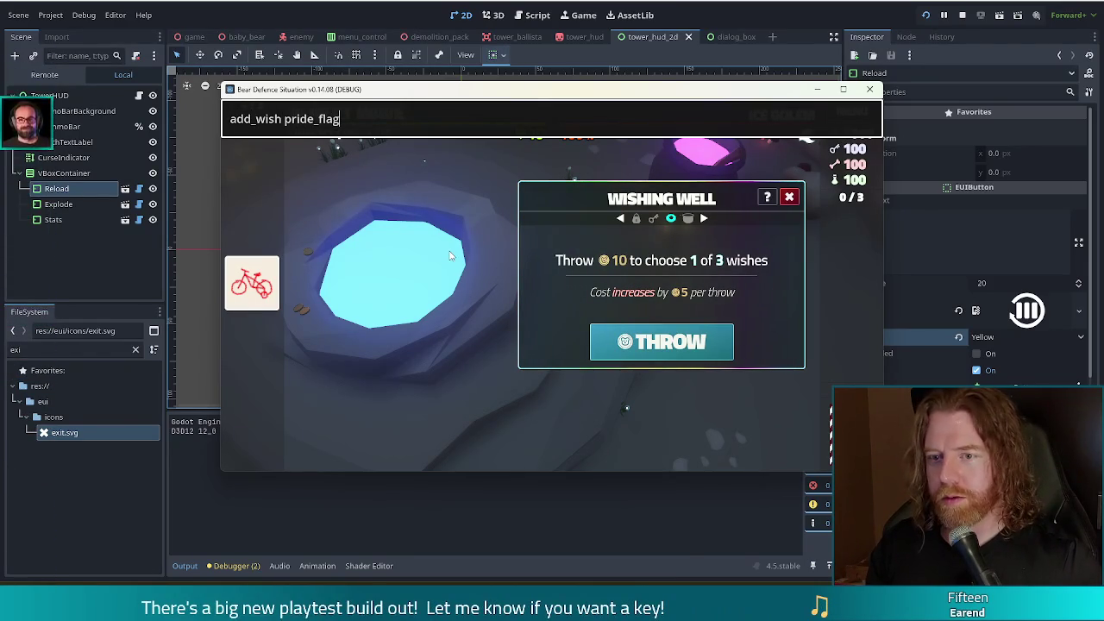
pyautogui.press('Return')
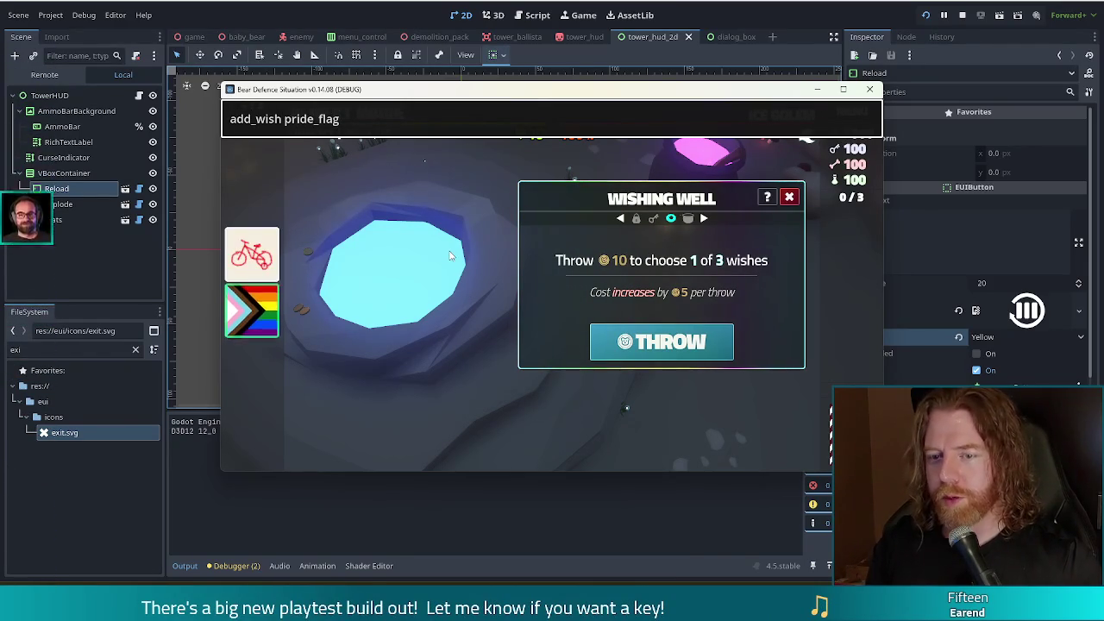
pyautogui.moveTo(259, 318)
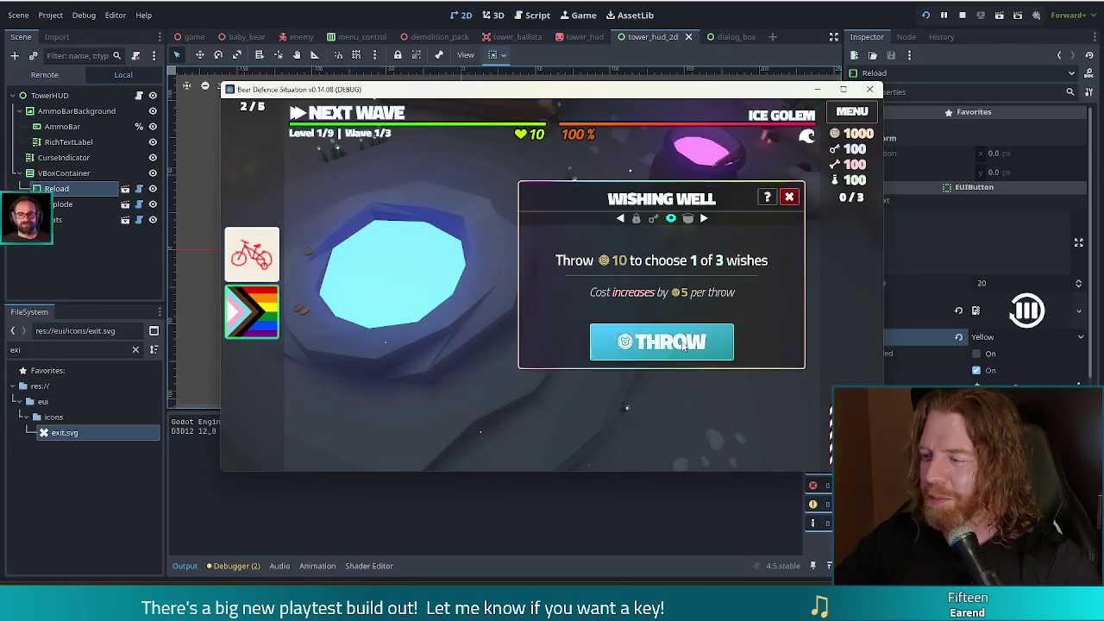
# Throw into the Wishing Well five times, skipping each wish set, until gold is 900.
pyautogui.click(706, 331)
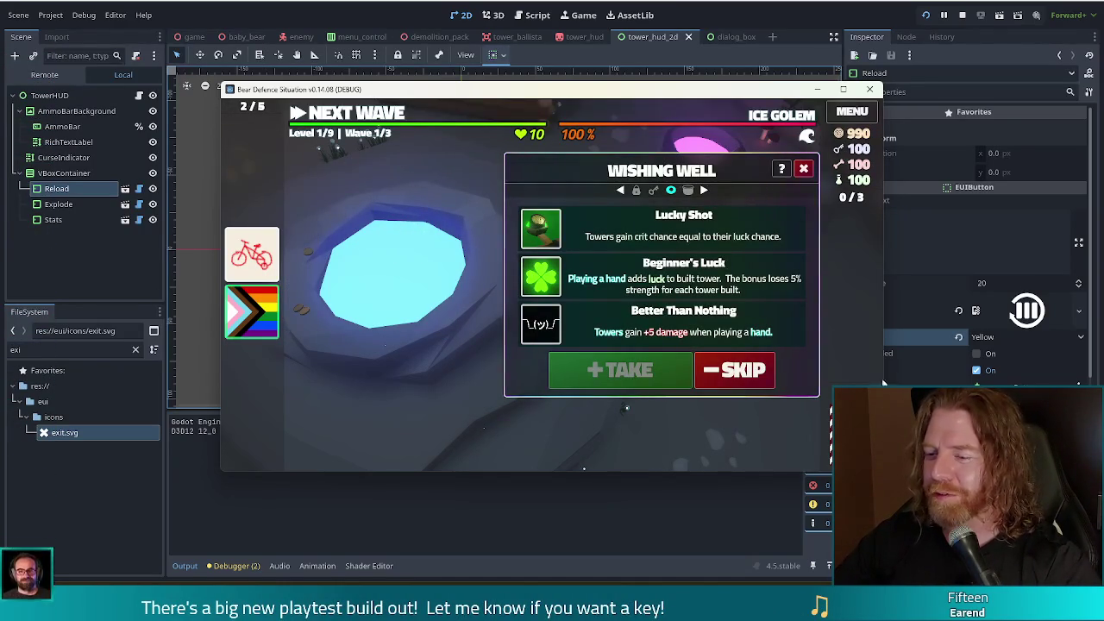
pyautogui.click(725, 372)
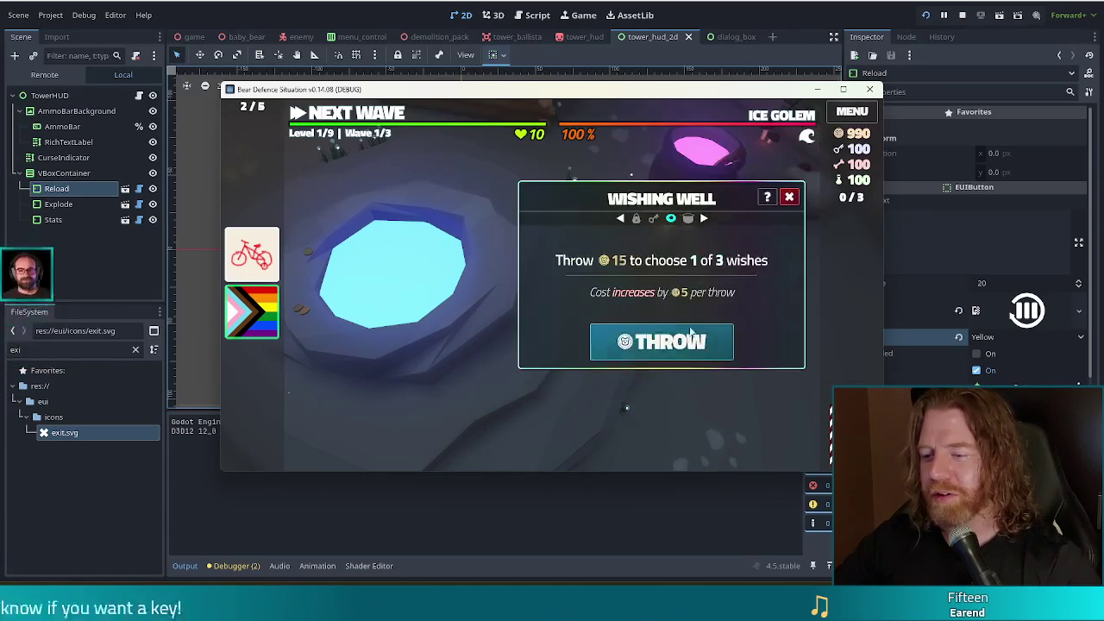
pyautogui.click(648, 341)
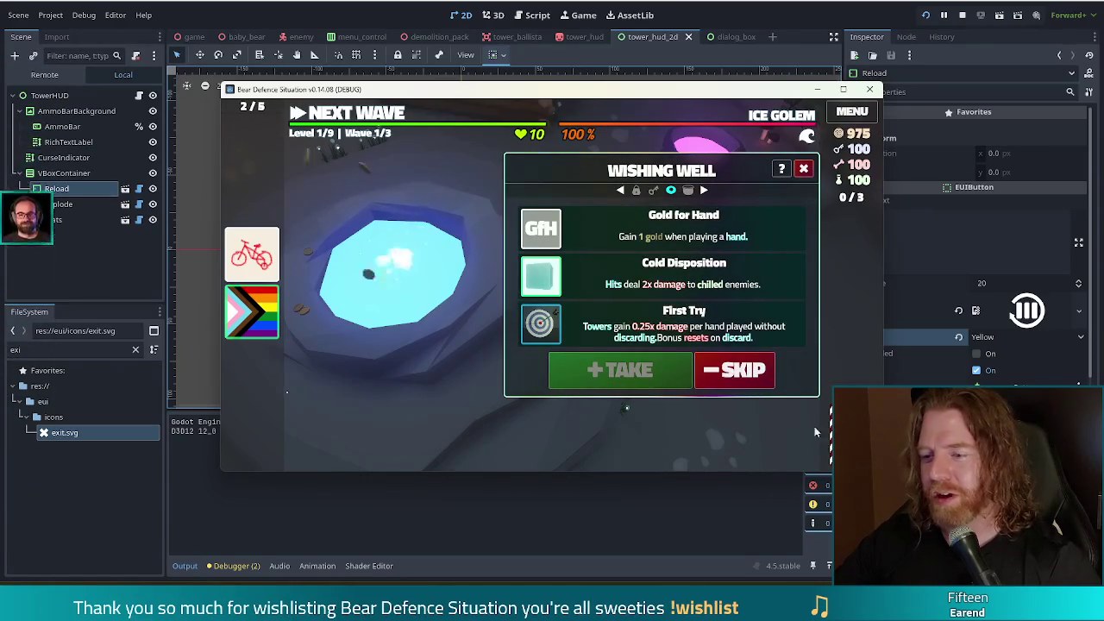
pyautogui.click(753, 369)
pyautogui.click(658, 338)
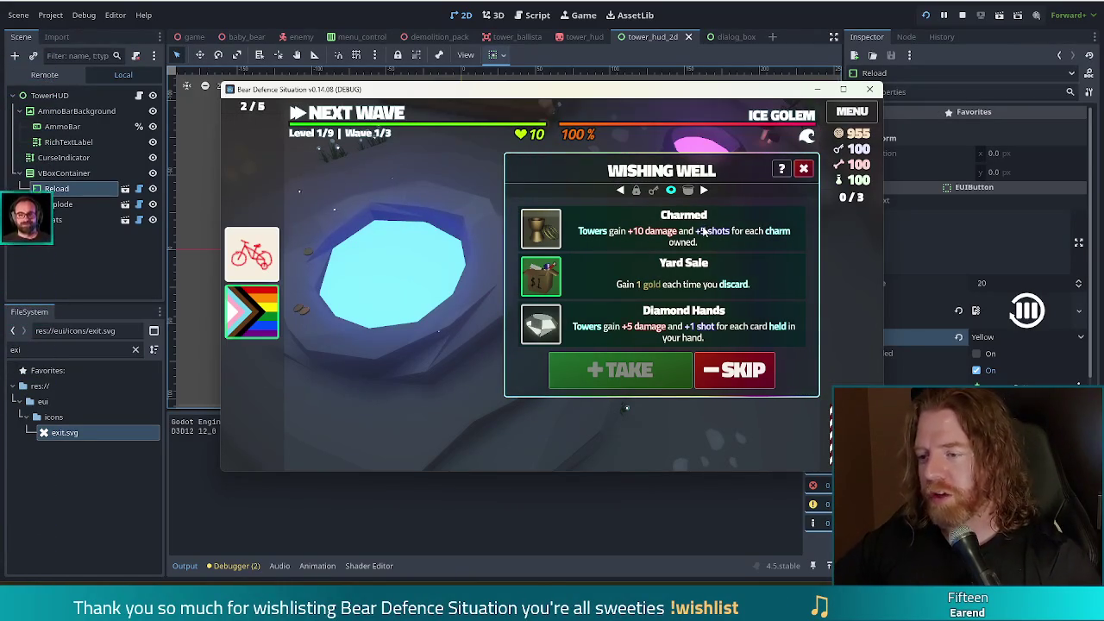
pyautogui.click(729, 371)
pyautogui.click(661, 338)
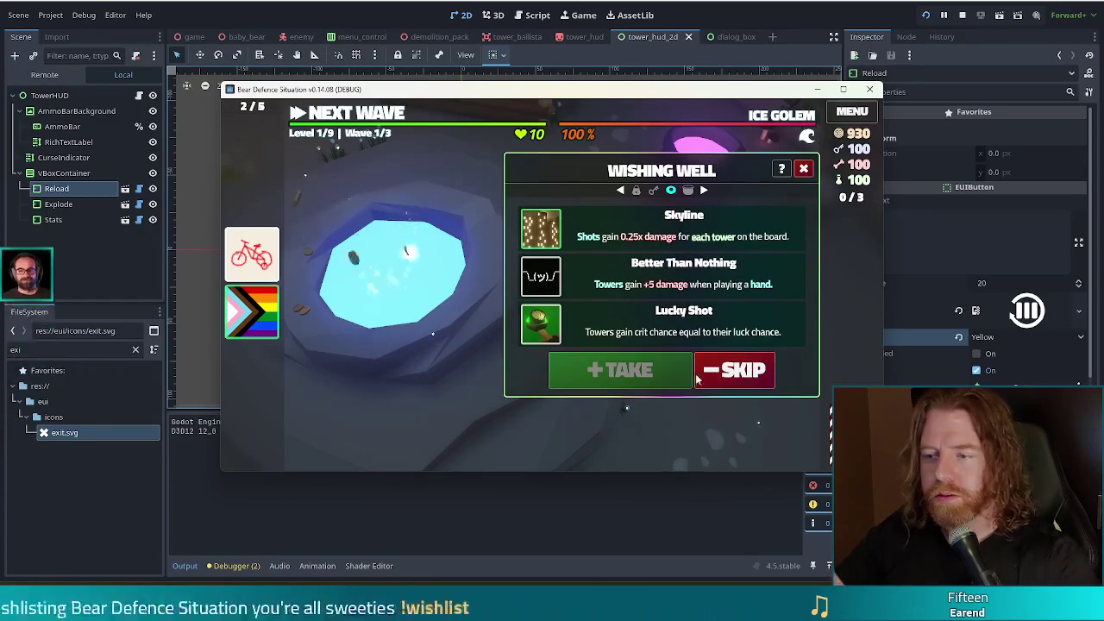
pyautogui.click(757, 377)
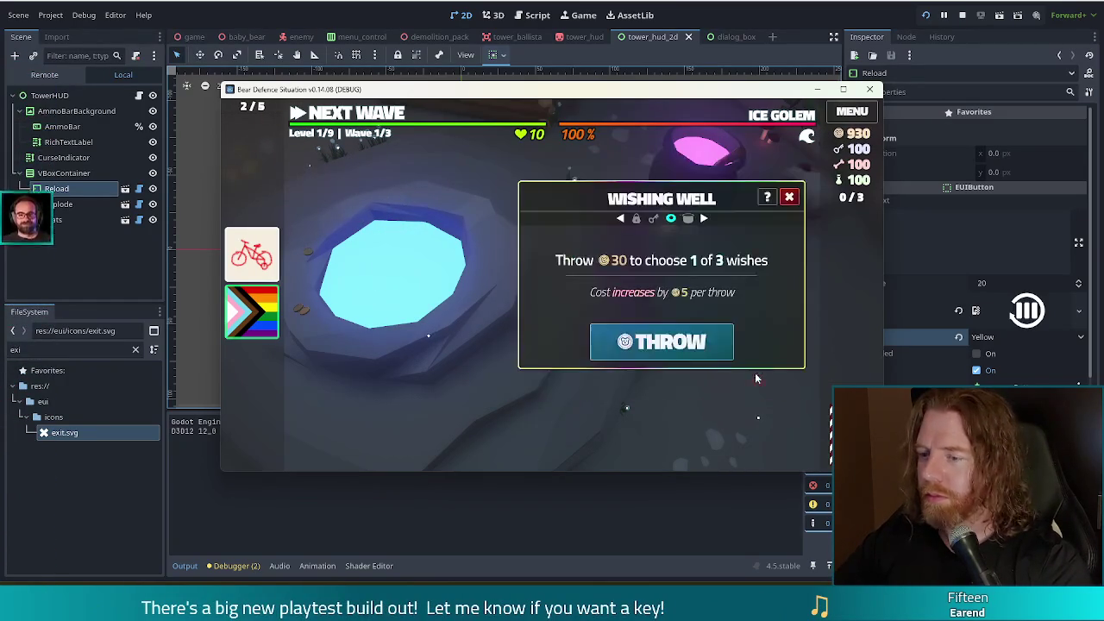
pyautogui.click(653, 345)
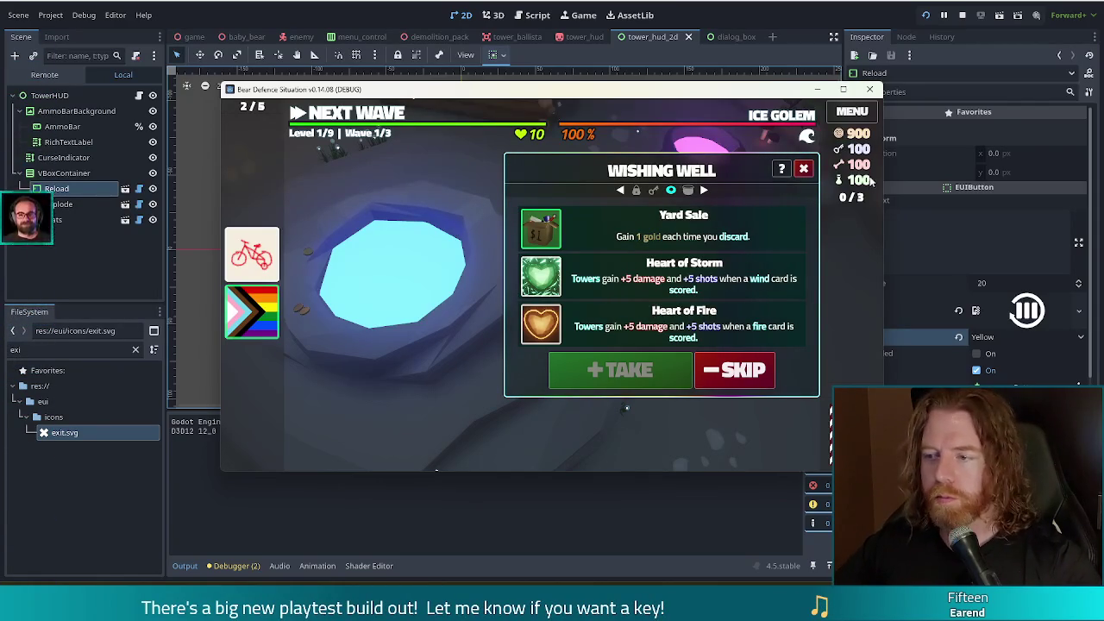
pyautogui.click(803, 168)
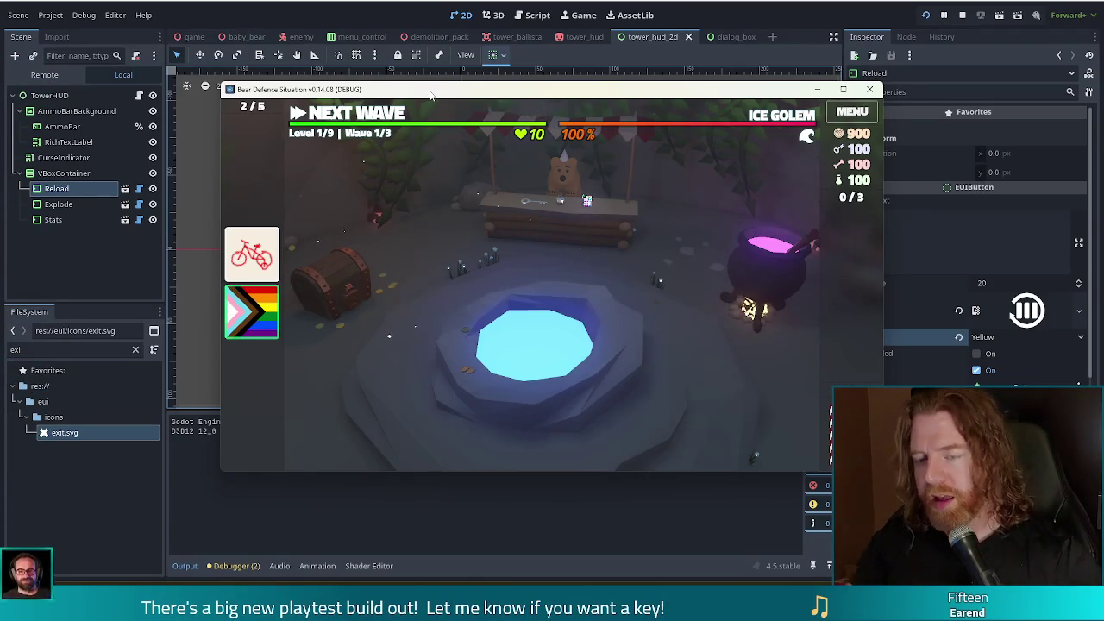
# Replace the old console command with add_wish socialize and run it.
pyautogui.press('`')
pyautogui.hotkey('ctrl', 'a')
pyautogui.press('BackSpace')
pyautogui.write('add')
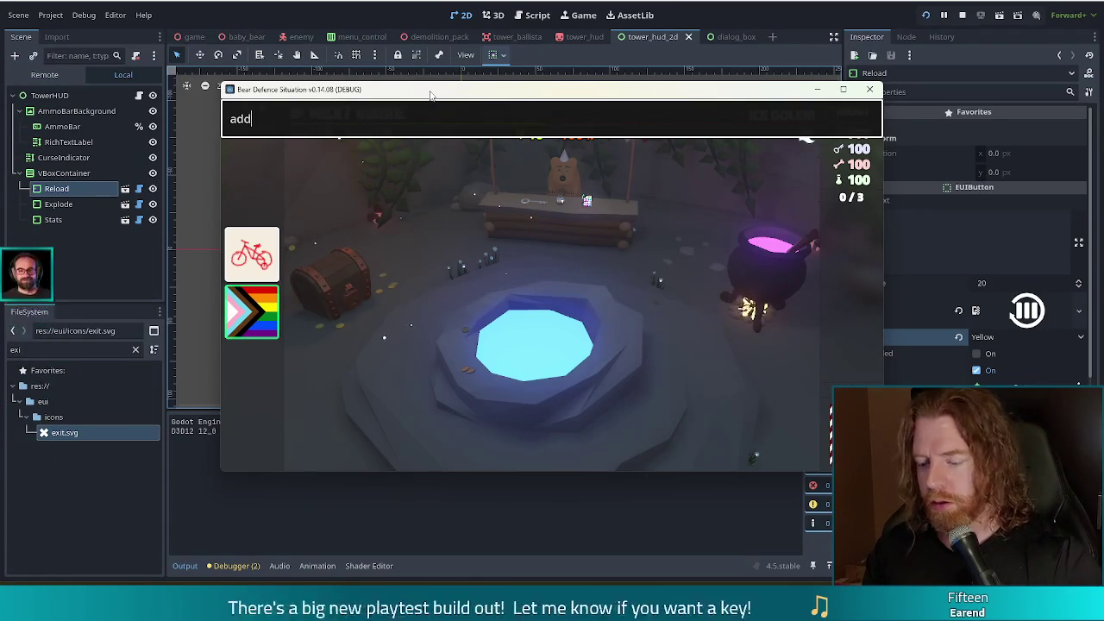
pyautogui.write('_wish socialize')
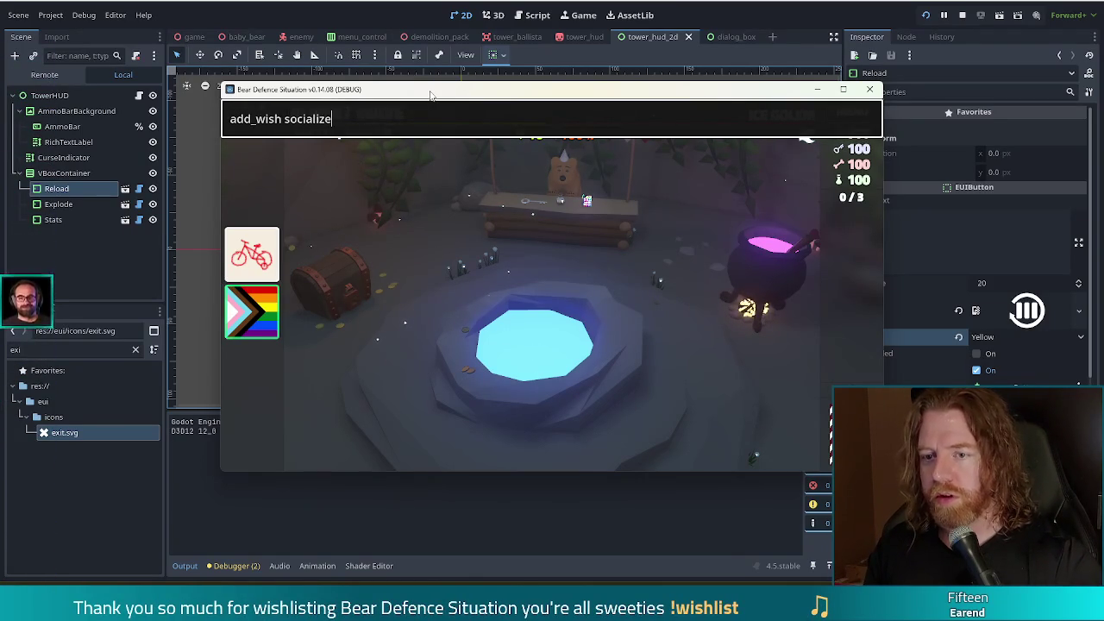
pyautogui.press('Return')
pyautogui.moveTo(257, 356)
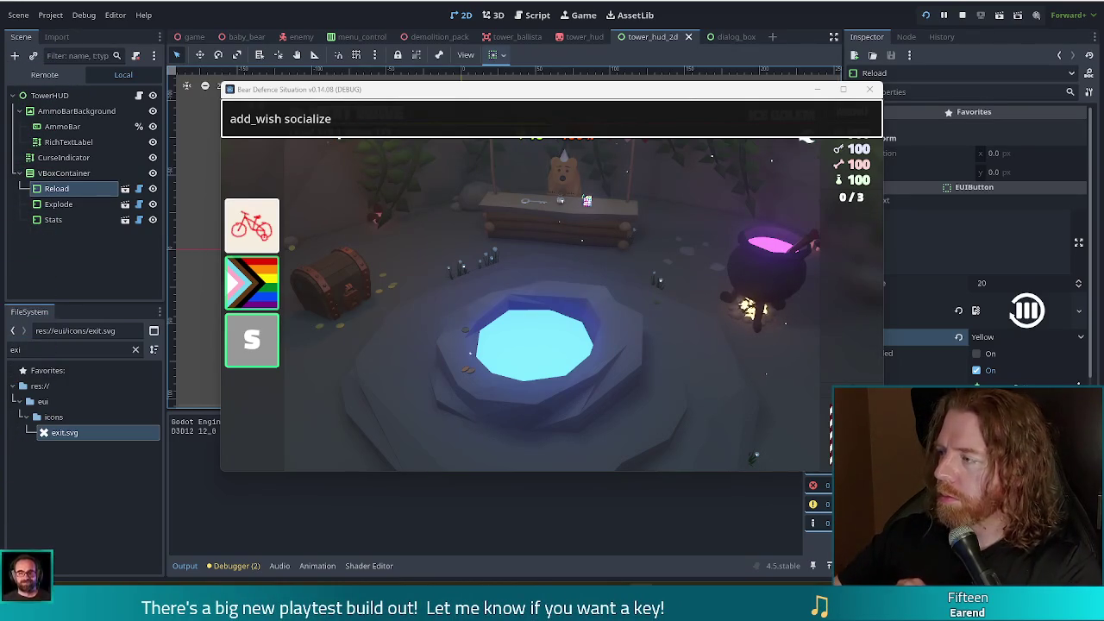
pyautogui.click(522, 126)
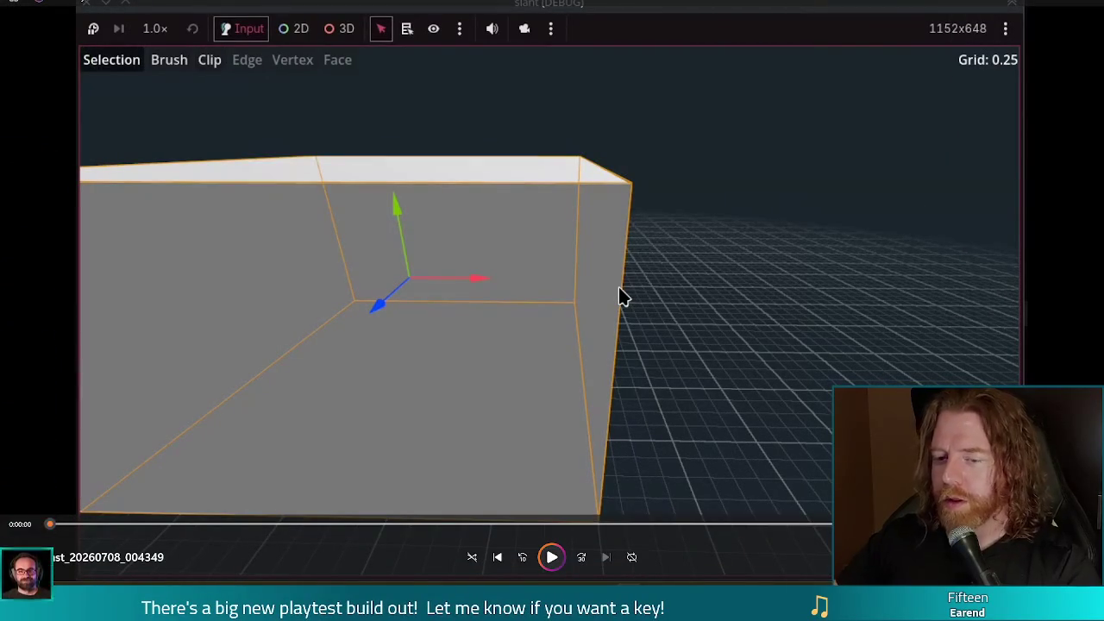
# Play the Screencast_20260708_004349 recording in Media Player.
pyautogui.click(552, 557)
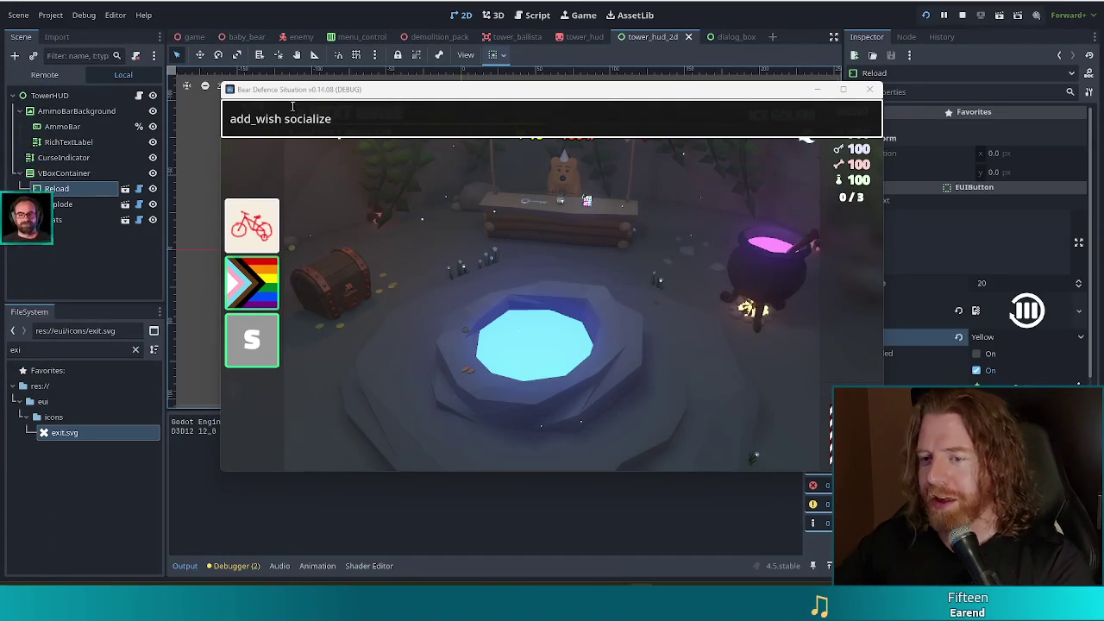
# Close the game's command console and begin the level to show the Wave 1/3 map.
pyautogui.press('Return')
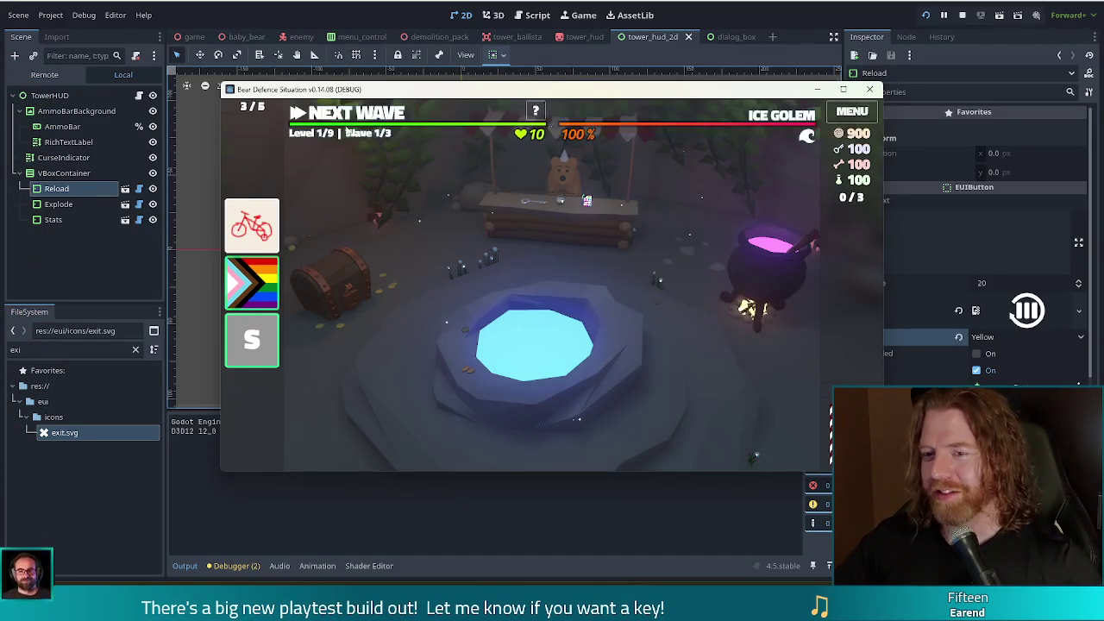
pyautogui.click(352, 116)
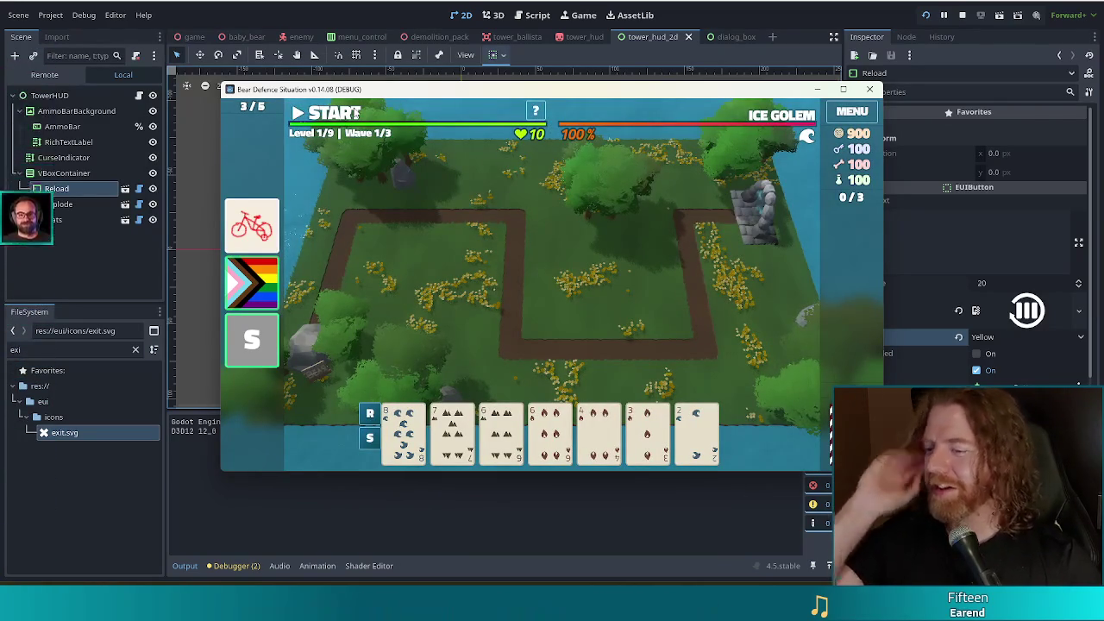
# Play the 6 of Fire and 6 of Earth pair and place the Ballista tower mid-board.
pyautogui.click(547, 425)
pyautogui.click(500, 427)
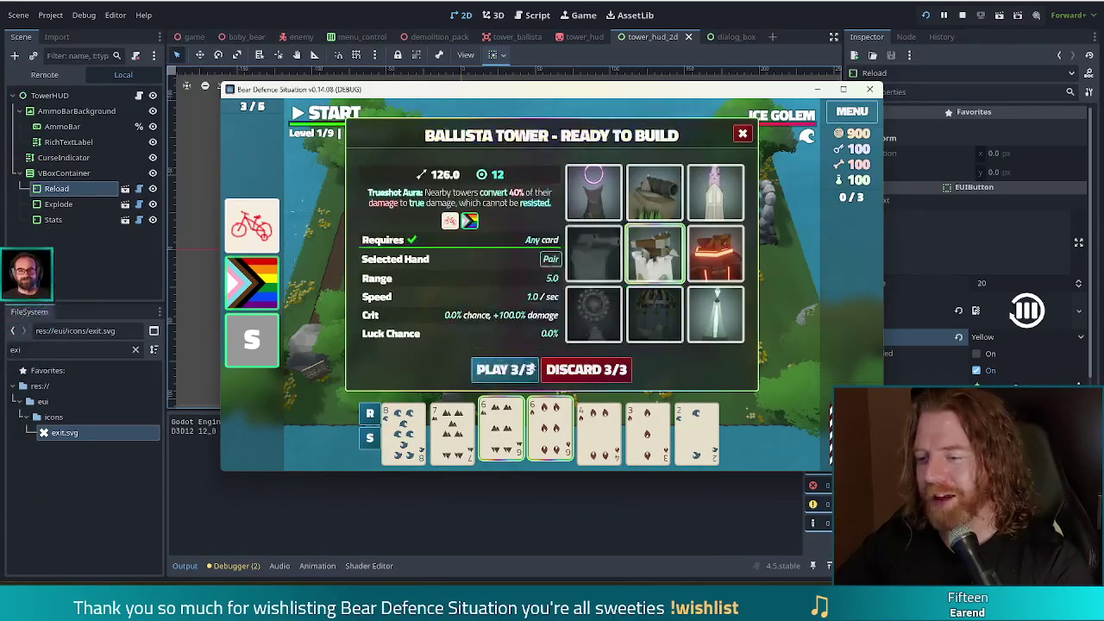
pyautogui.click(531, 369)
pyautogui.click(568, 308)
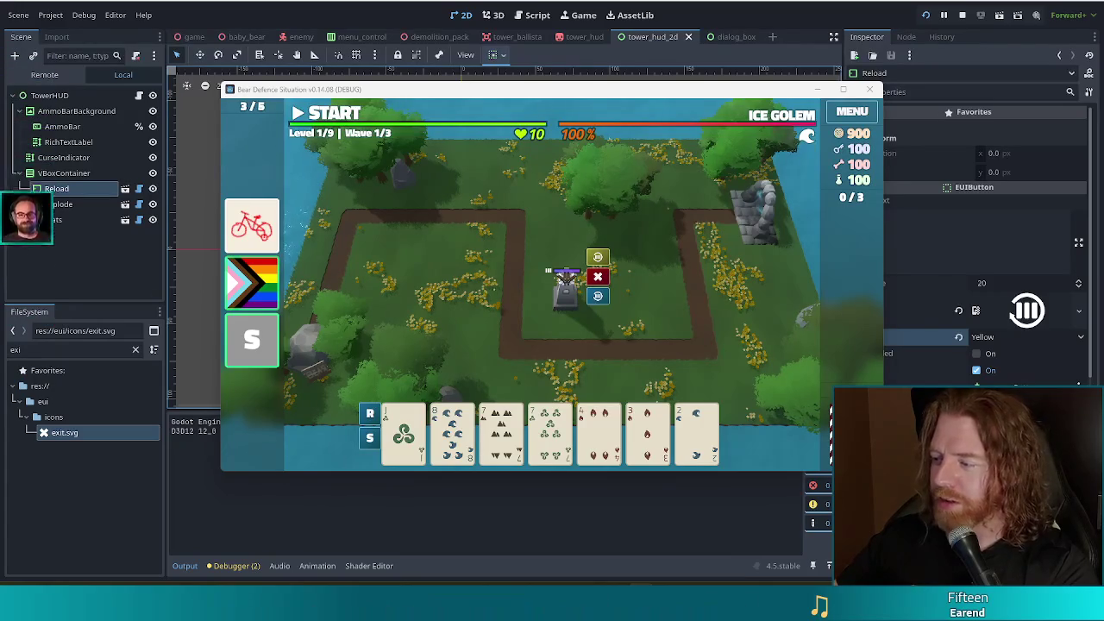
# End the Bear Defence Situation debug session, returning to the tower_hud_2d scene in the editor.
pyautogui.moveTo(639, 102)
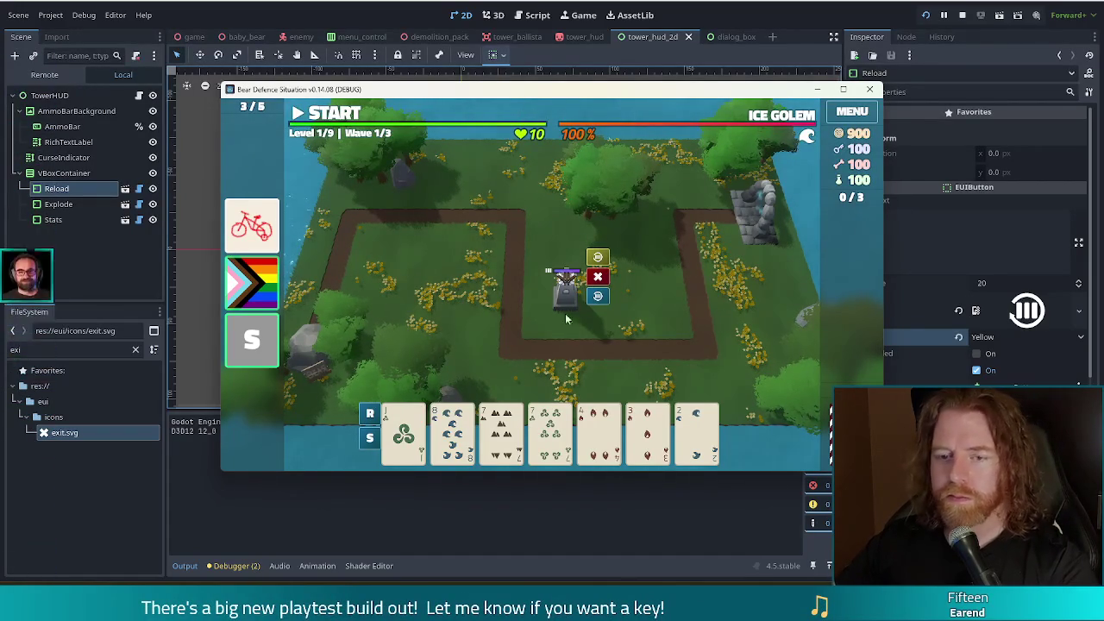
pyautogui.click(963, 15)
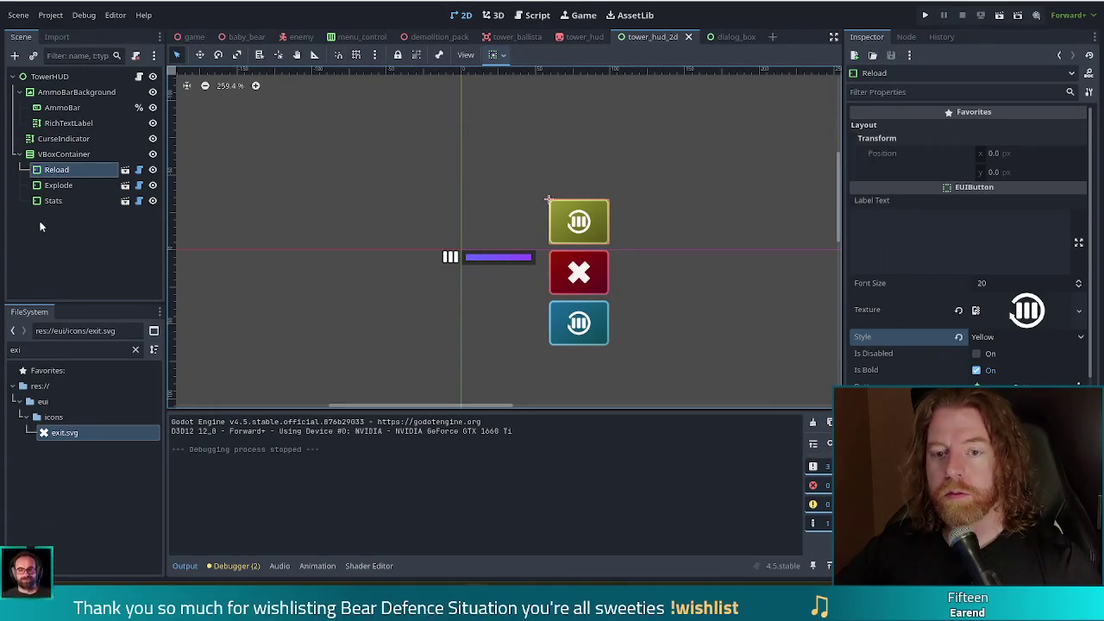
# Select the TowerHUD root node and open tower_hud_2d.gd, placing the caret after _curse_indicator.
pyautogui.click(50, 76)
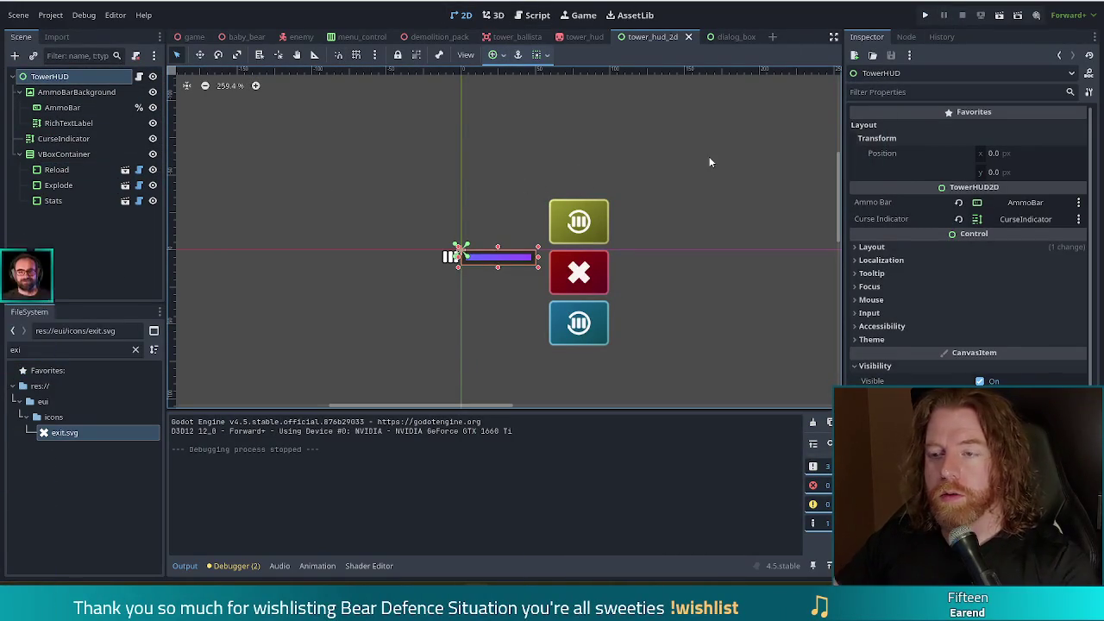
pyautogui.click(532, 14)
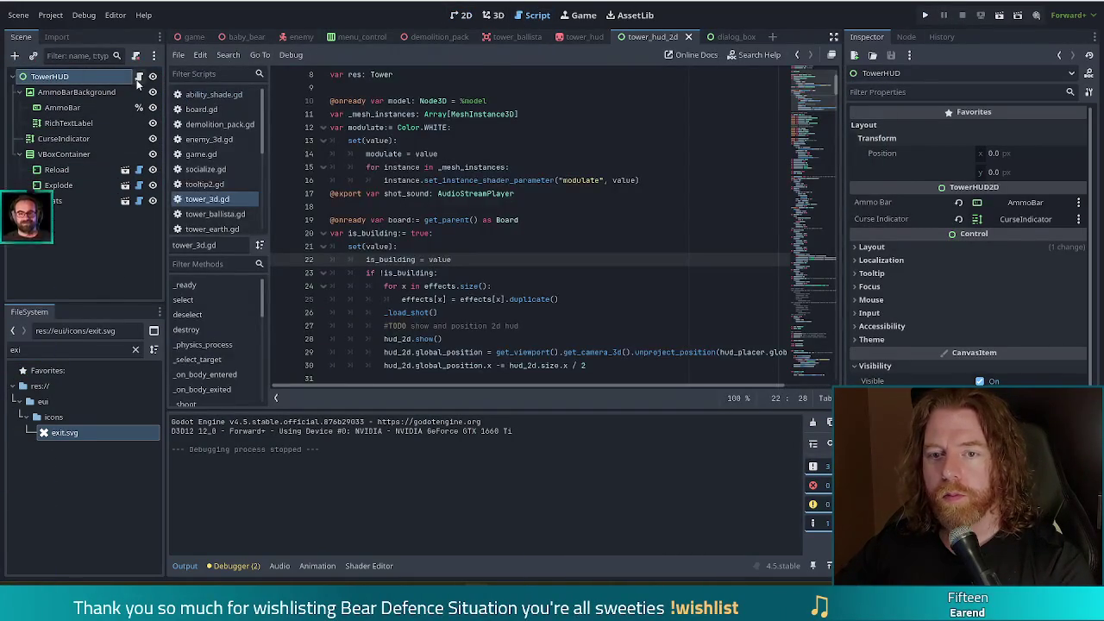
pyautogui.click(596, 180)
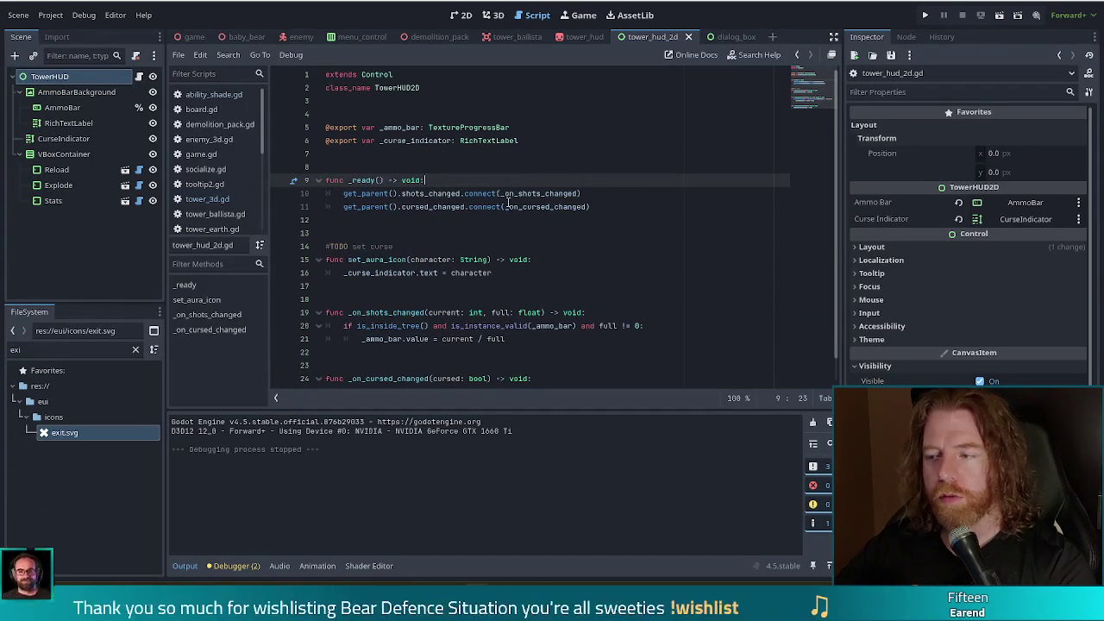
pyautogui.moveTo(507, 203)
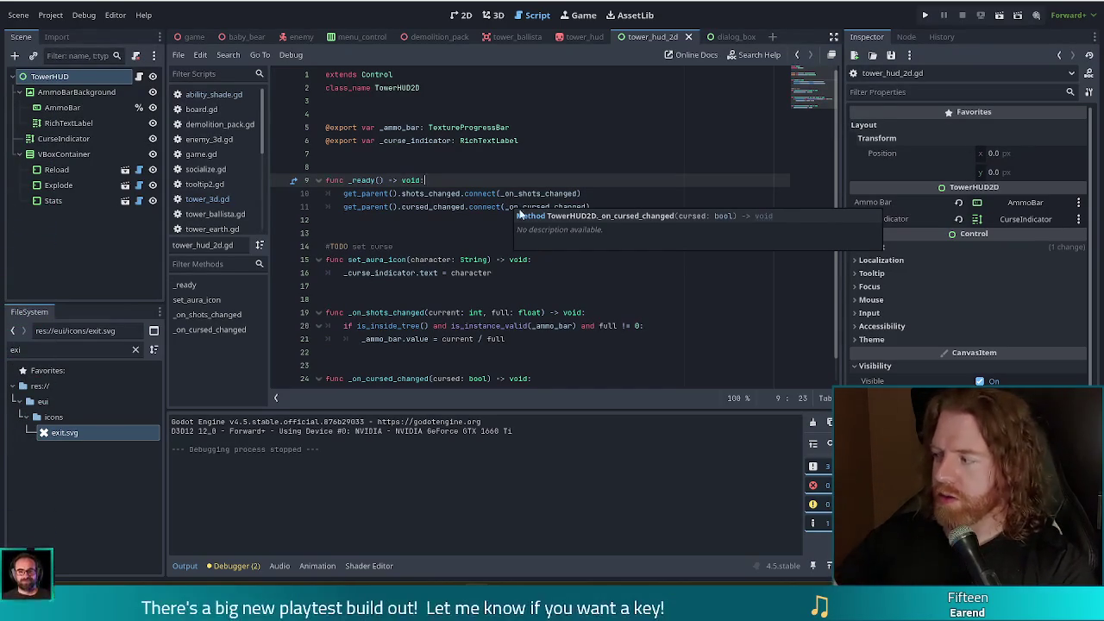
pyautogui.click(539, 140)
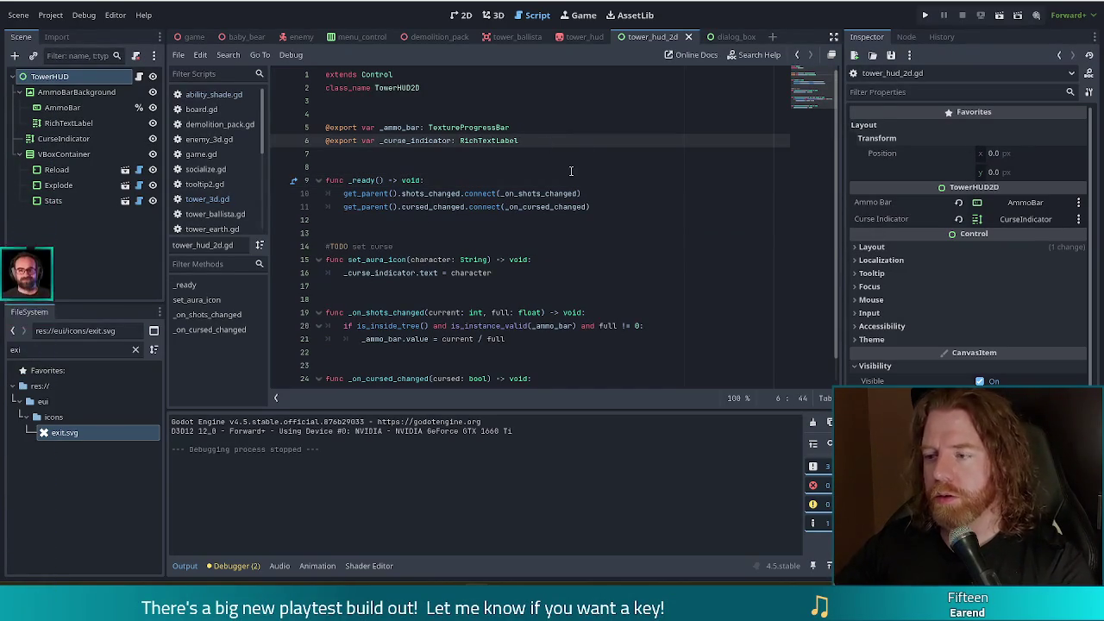
# Declare 'var tower: Tower3D' and assign 'tower = get_parent()' at the start of _ready.
pyautogui.press('Return')
pyautogui.write('var tower: To')
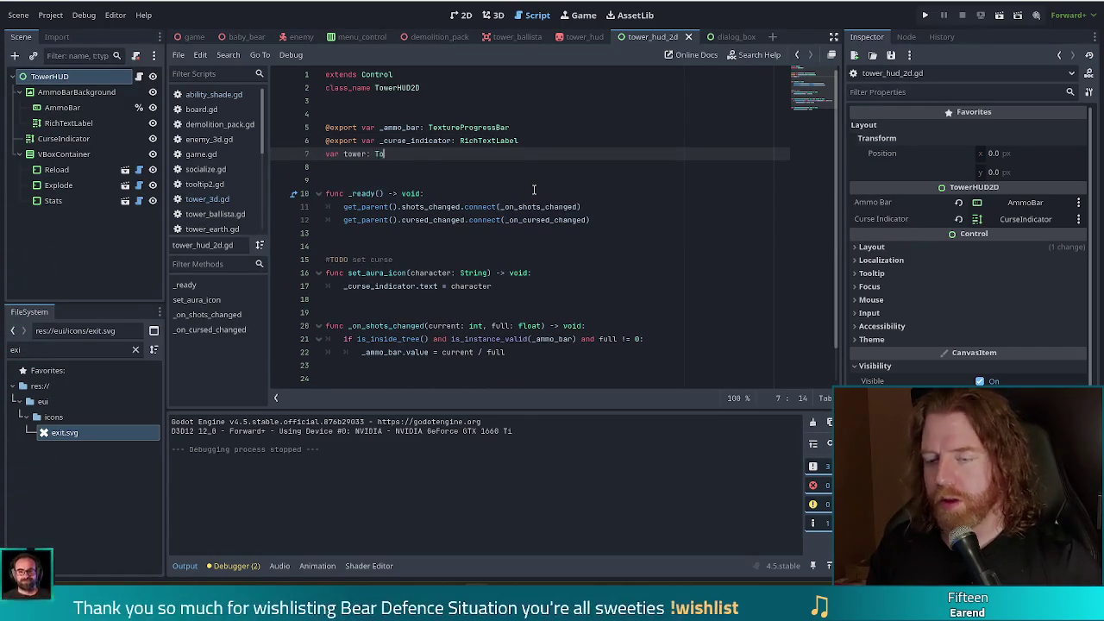
pyautogui.write('wer3')
pyautogui.write('D')
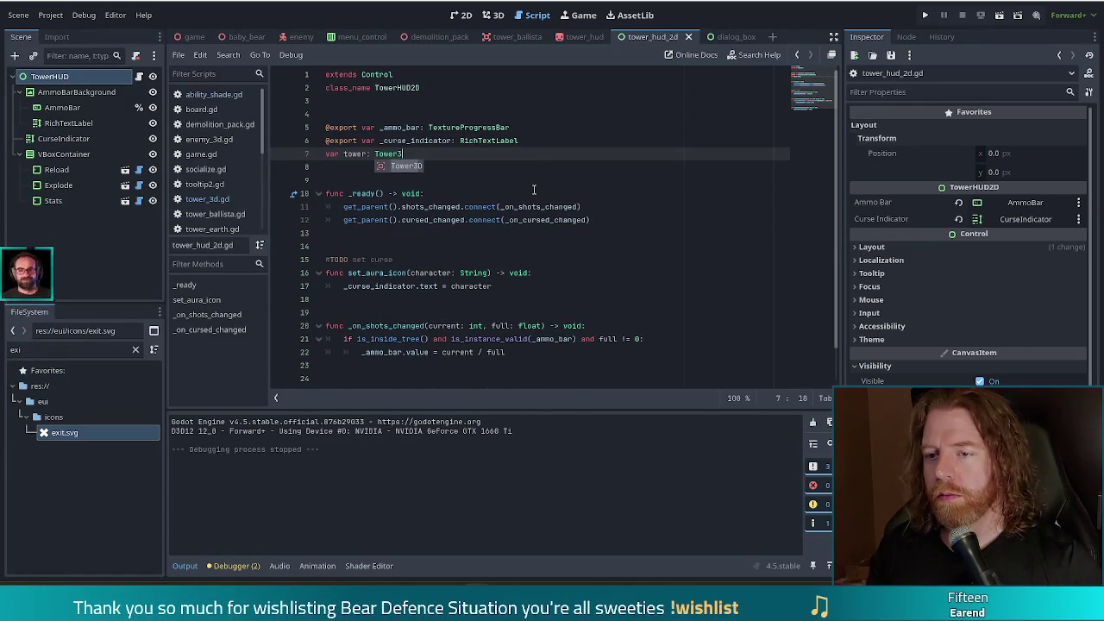
pyautogui.click(452, 192)
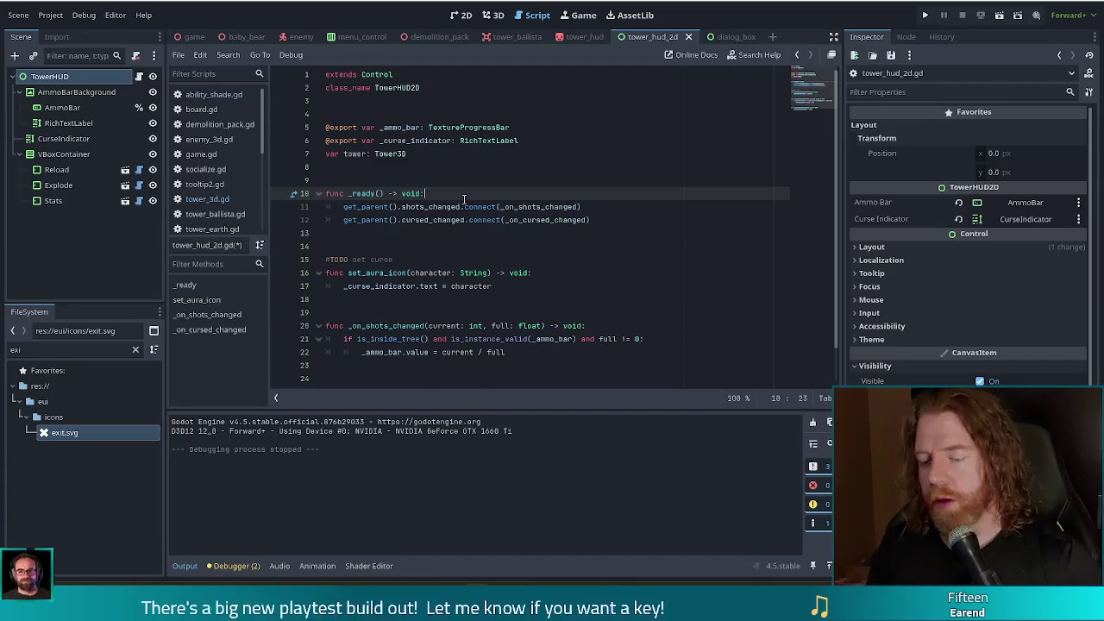
pyautogui.press('Return')
pyautogui.write('tower = ')
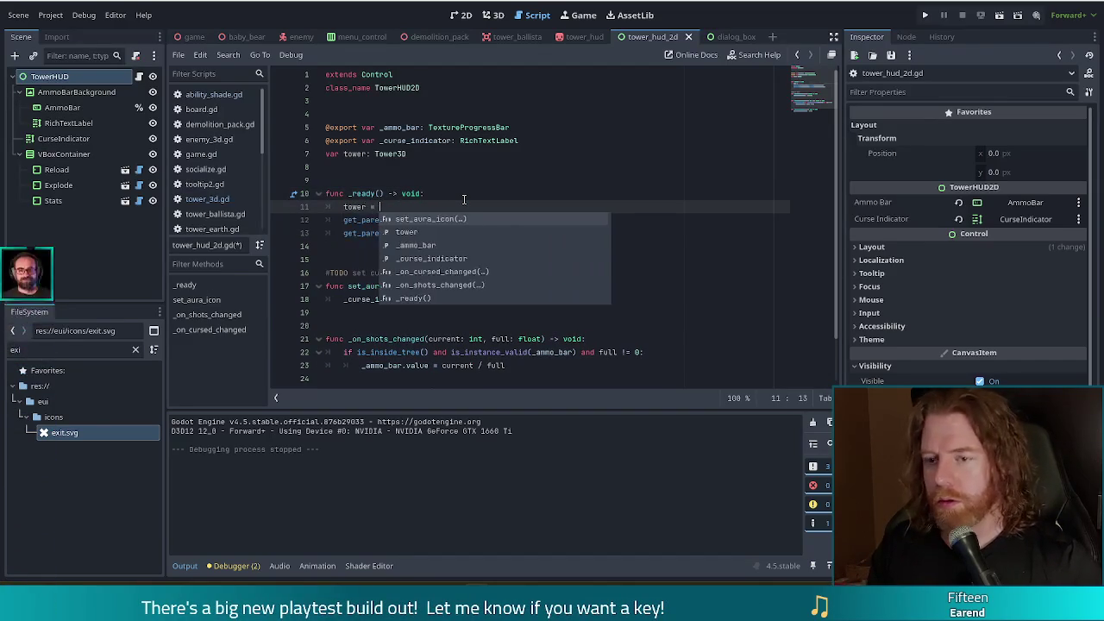
pyautogui.write('get_')
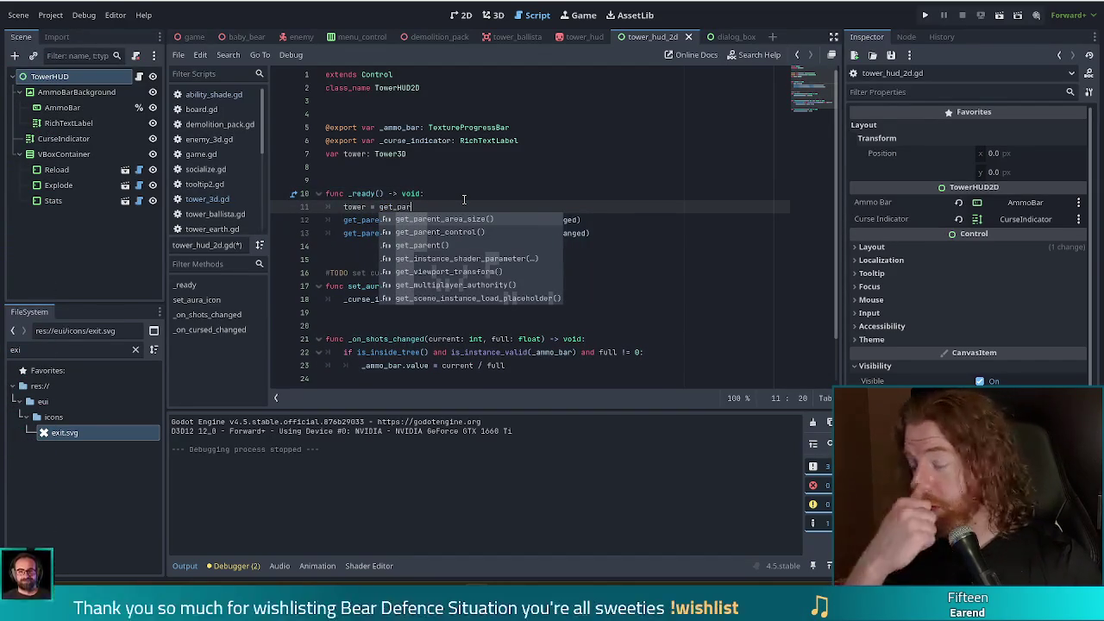
pyautogui.write('par')
pyautogui.click(433, 248)
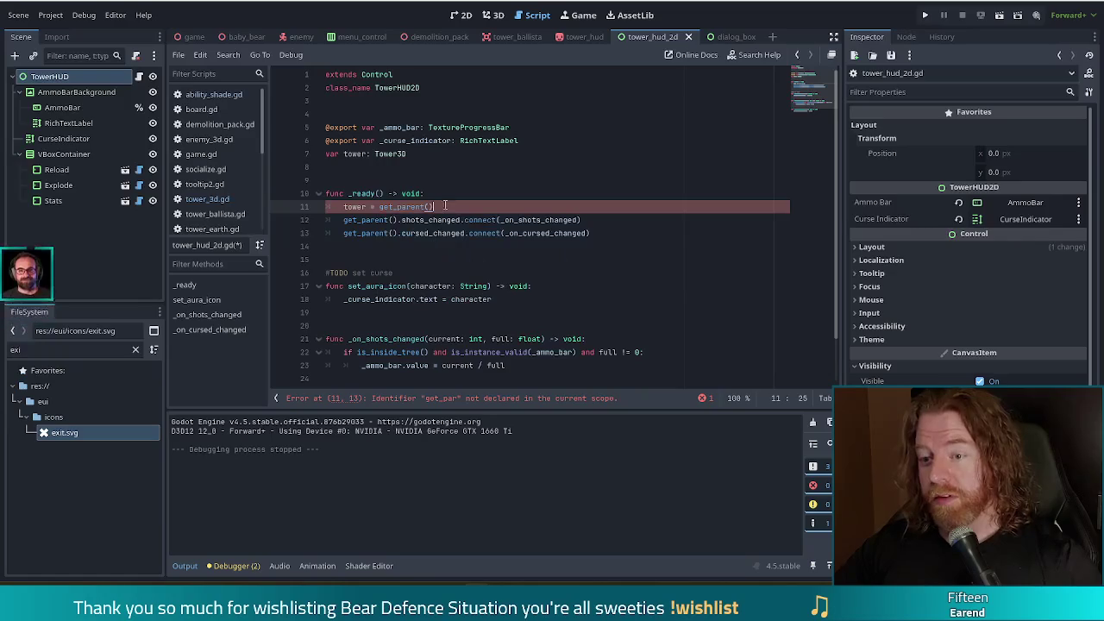
# Replace get_parent() with tower in both signal connect lines on lines 12 and 13.
pyautogui.moveTo(401, 219); pyautogui.dragTo(344, 220)
pyautogui.write('tower.')
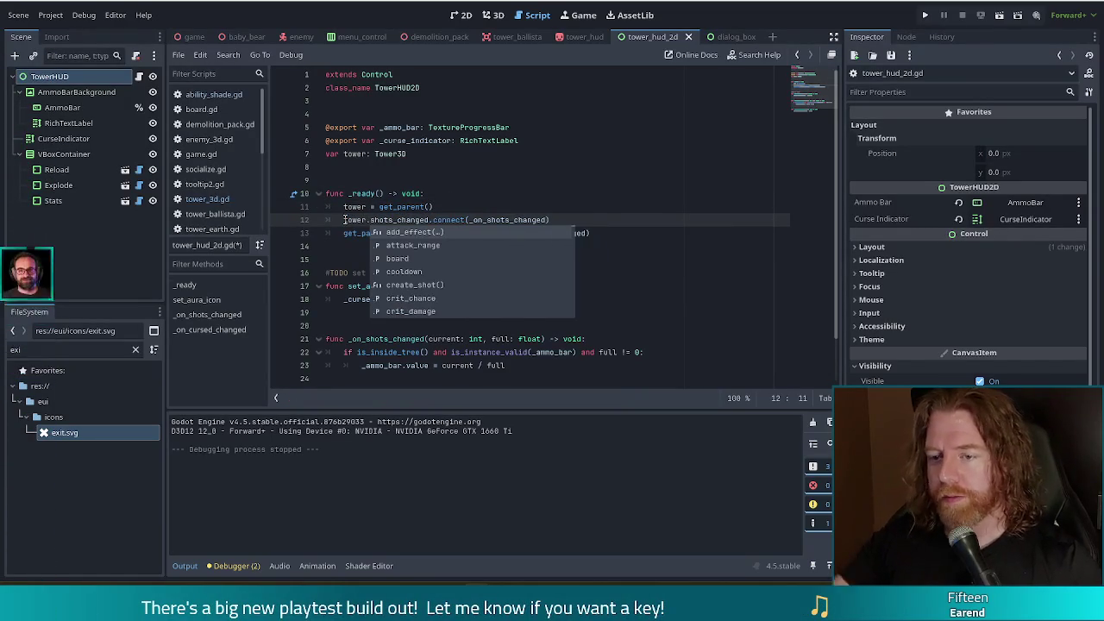
pyautogui.click(381, 207)
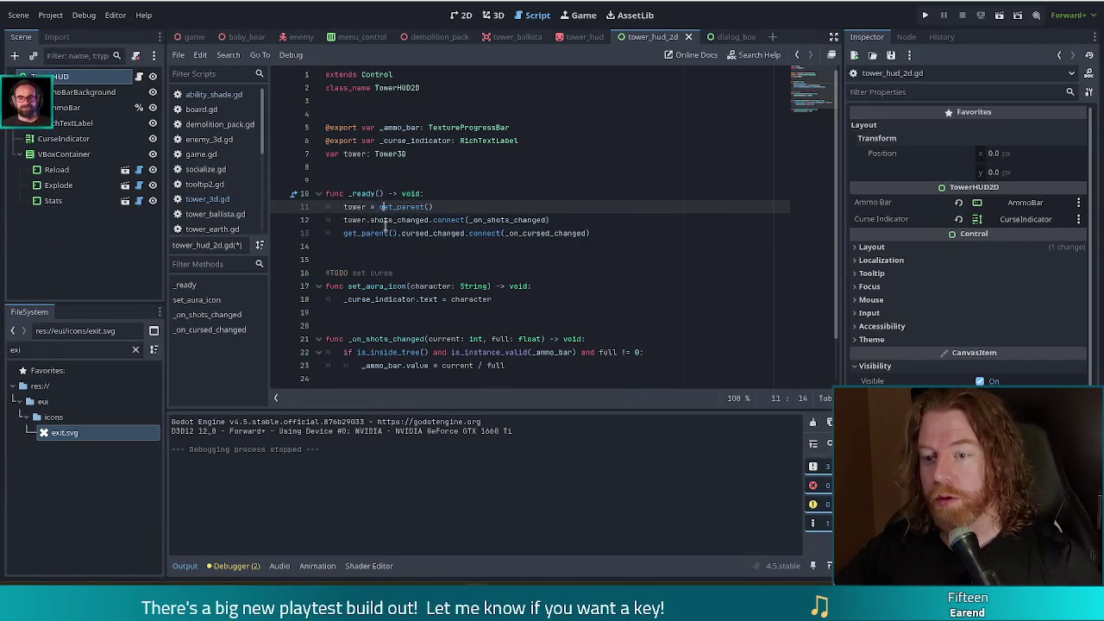
pyautogui.click(398, 233)
pyautogui.moveTo(398, 232); pyautogui.dragTo(344, 233)
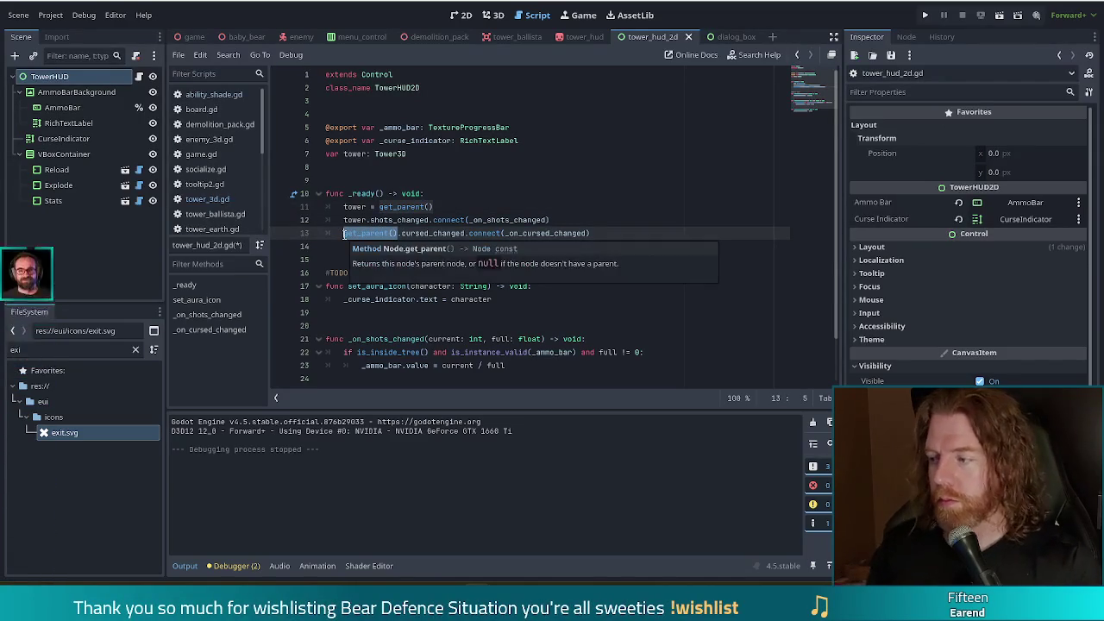
pyautogui.write('tower')
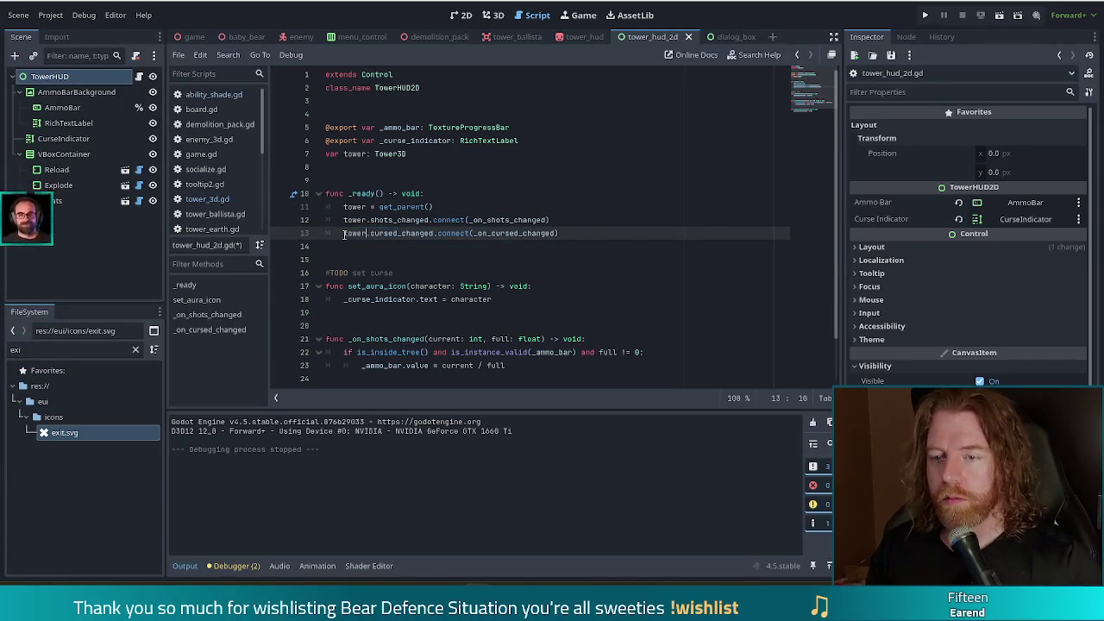
pyautogui.click(539, 220)
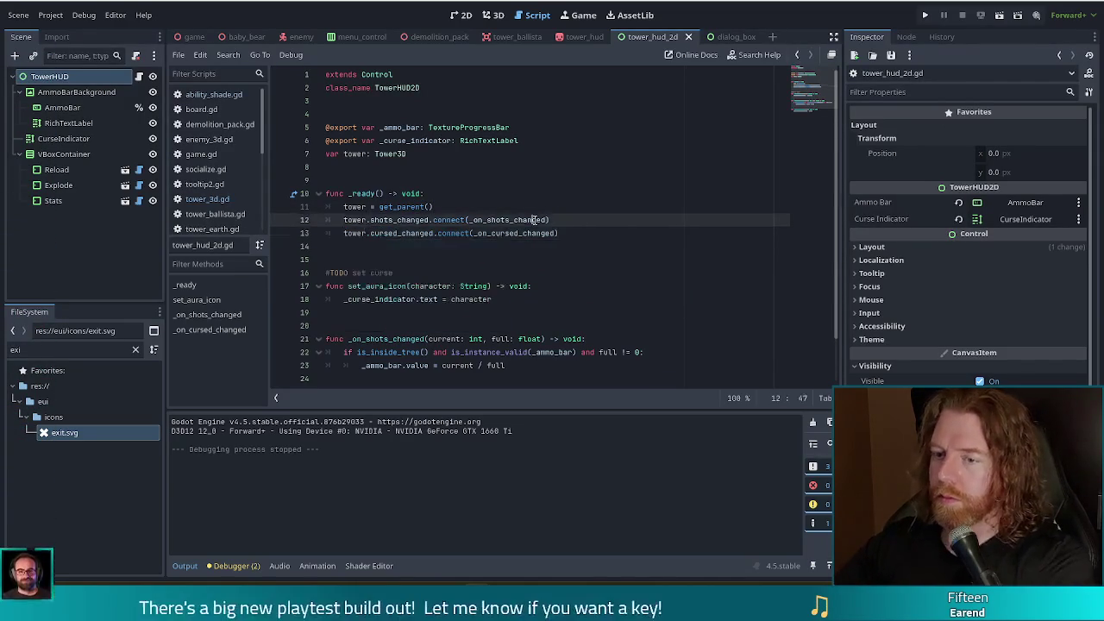
pyautogui.click(565, 233)
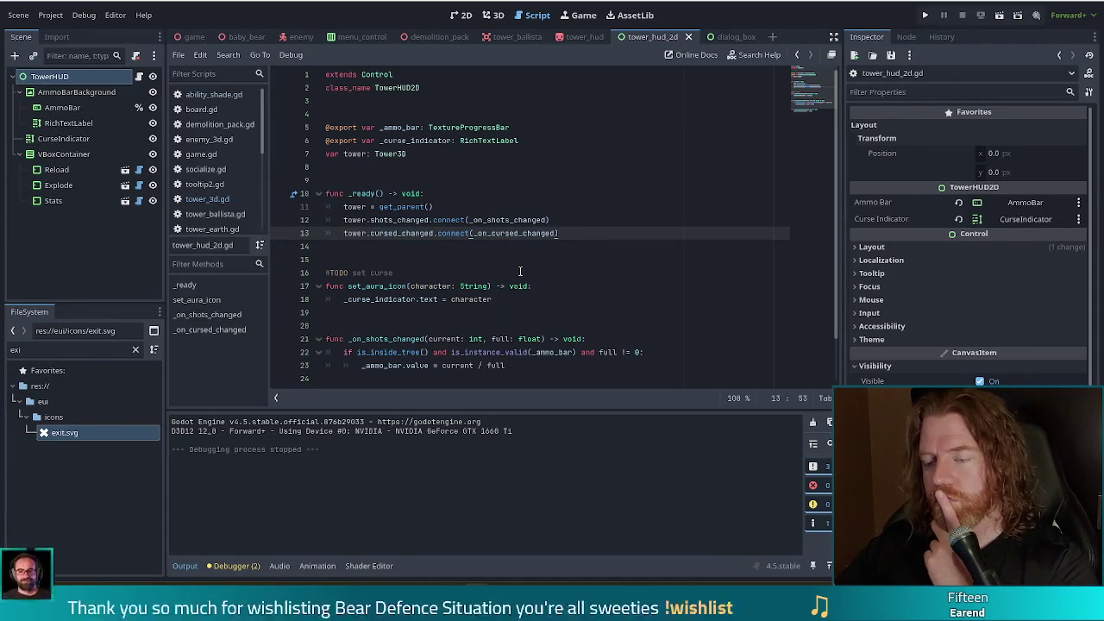
pyautogui.moveTo(561, 233); pyautogui.dragTo(578, 205)
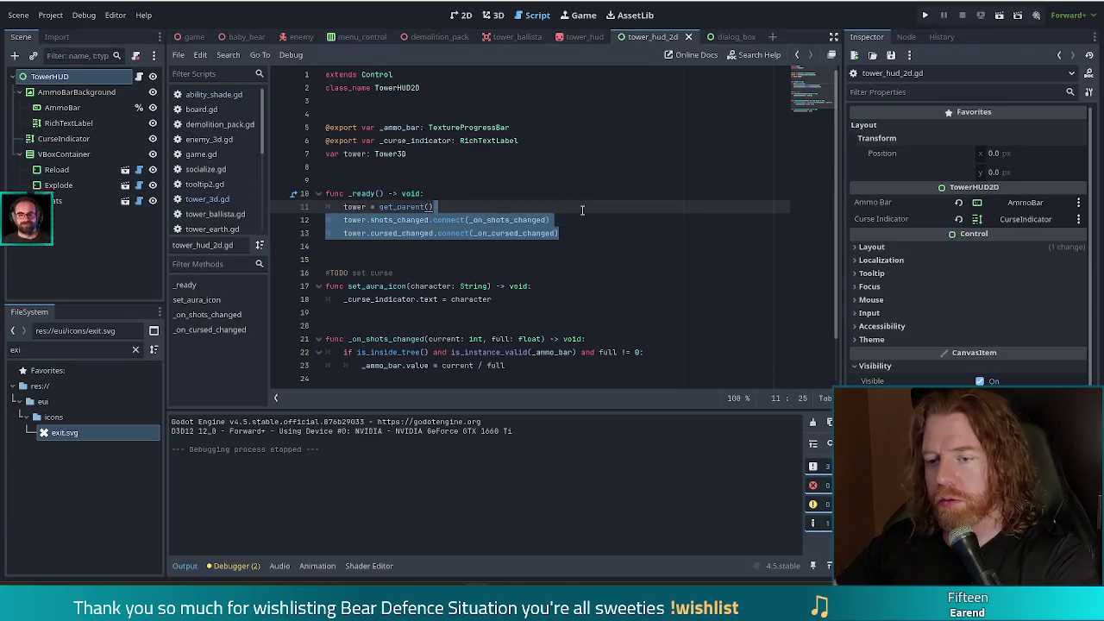
pyautogui.scroll(-2, 582, 210)
pyautogui.scroll(1, 595, 231)
pyautogui.scroll(1, 595, 231)
pyautogui.scroll(-2, 592, 238)
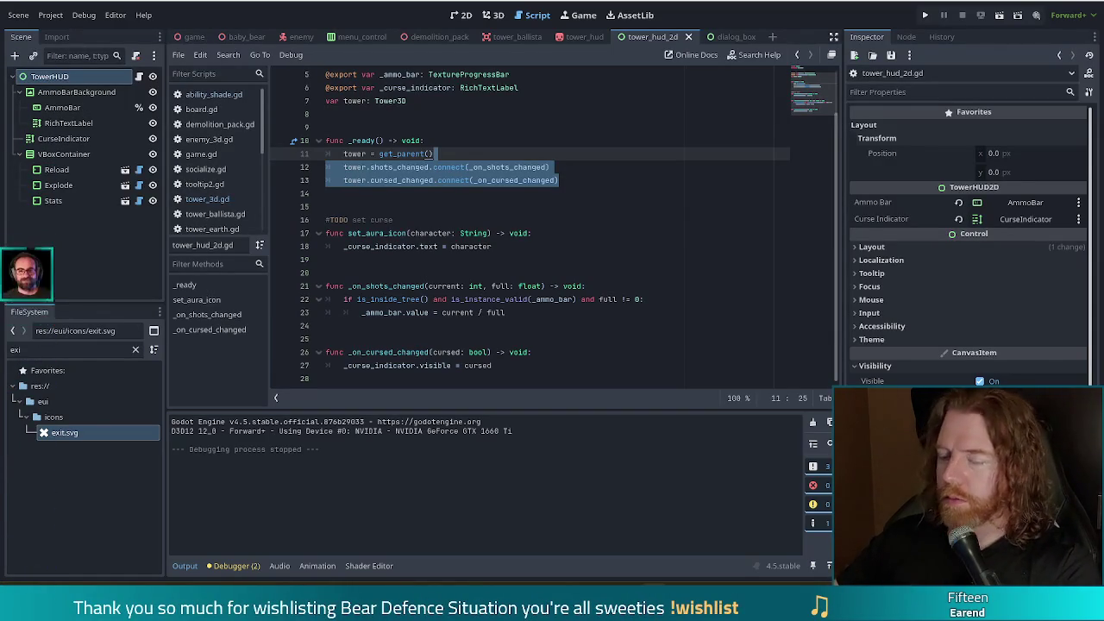
pyautogui.click(576, 180)
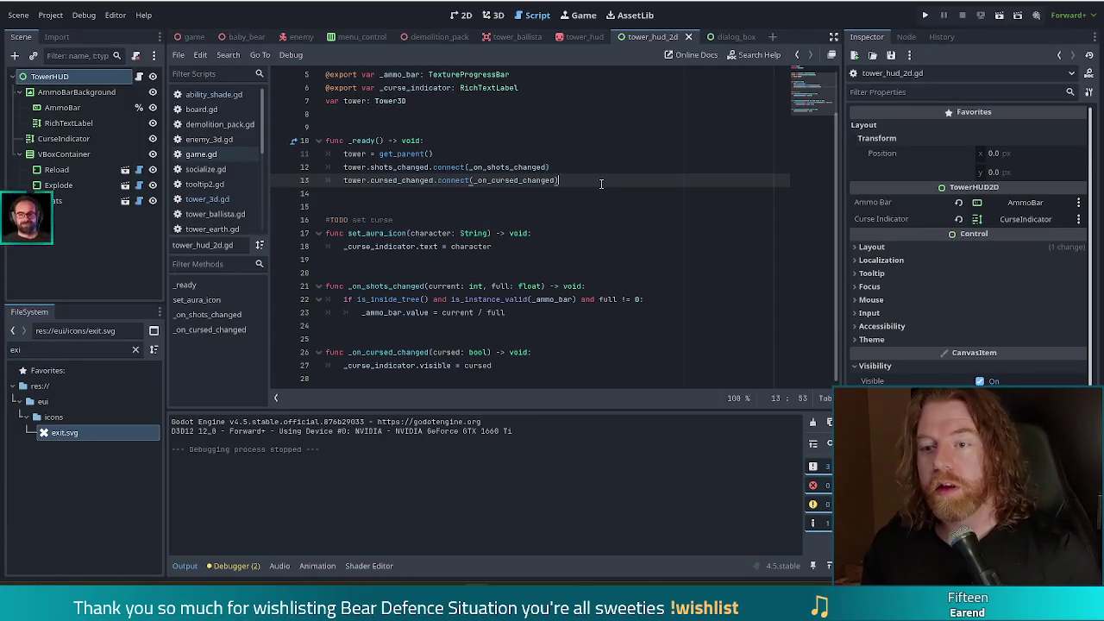
# Make the Reload, Explode and Stats nodes accessible as unique scene names.
pyautogui.press('Return')
pyautogui.press('Return')
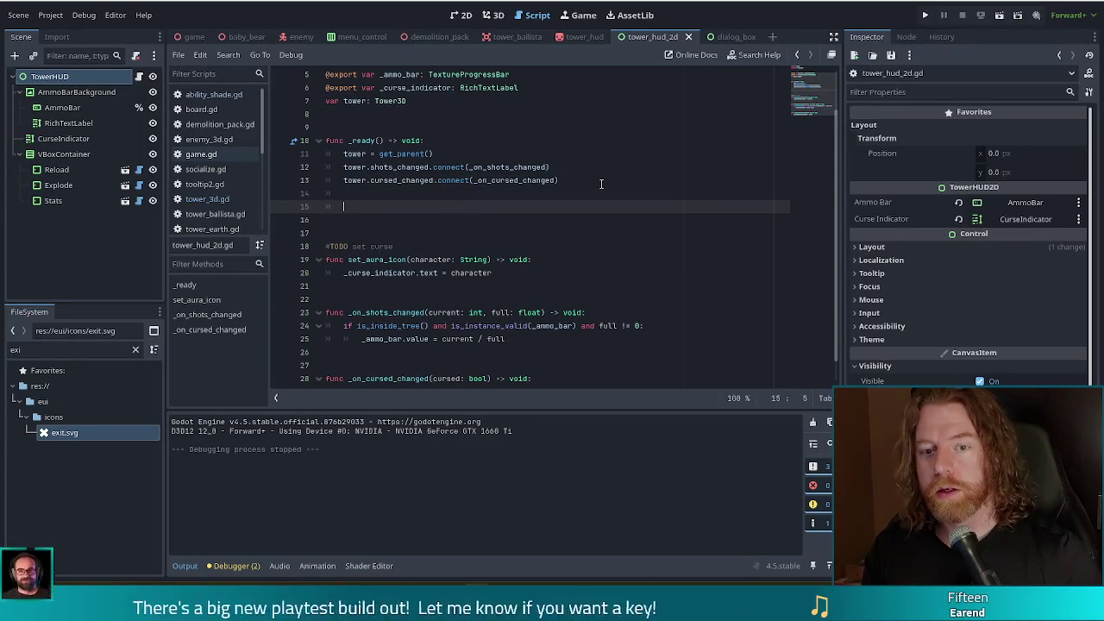
pyautogui.click(50, 172)
pyautogui.keyDown('shift'); pyautogui.click(53, 200); pyautogui.keyUp('shift')
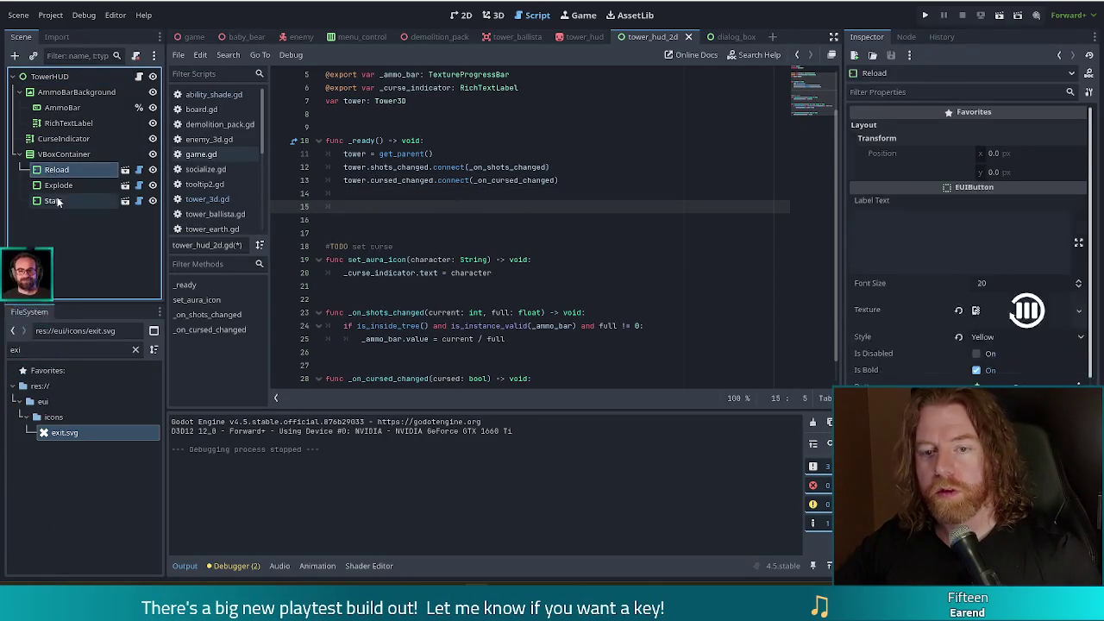
pyautogui.rightClick(68, 199)
pyautogui.click(103, 367)
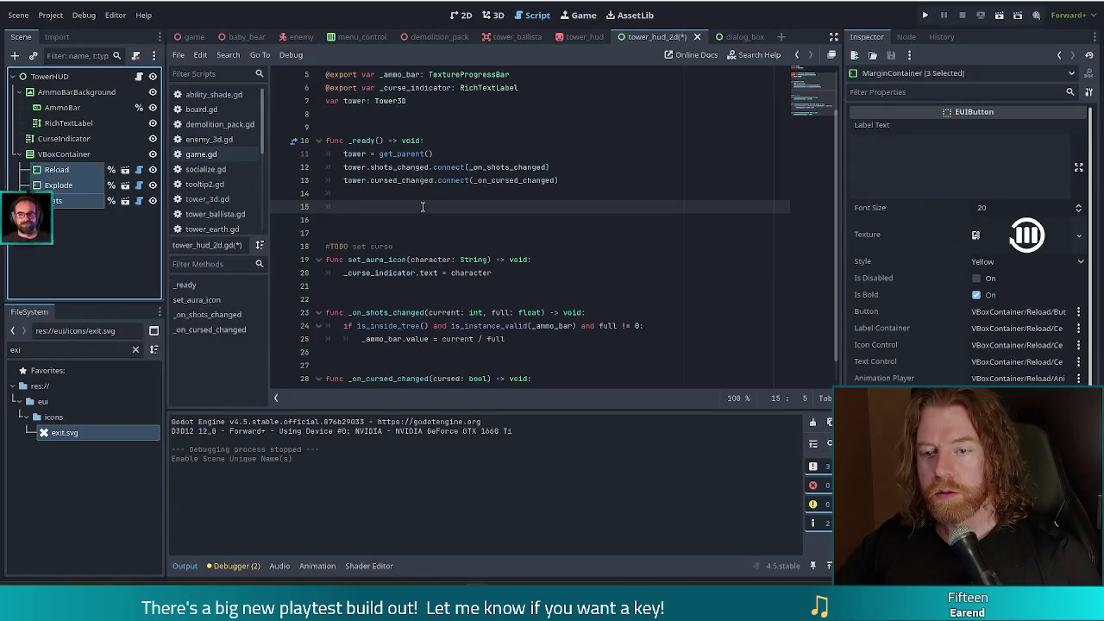
pyautogui.scroll(2, 423, 160)
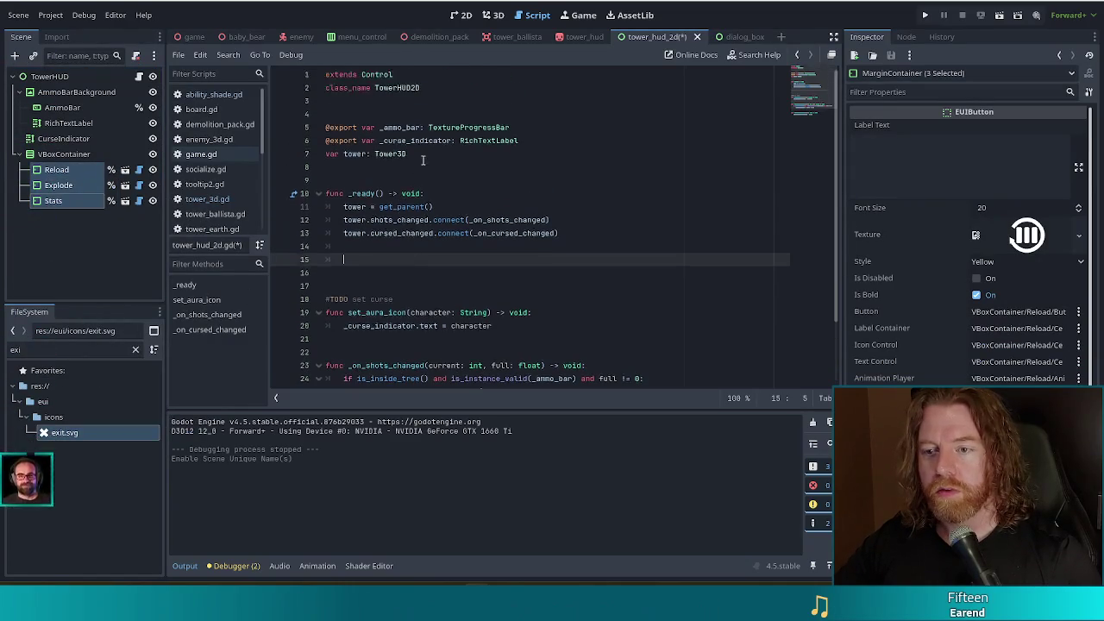
pyautogui.click(553, 144)
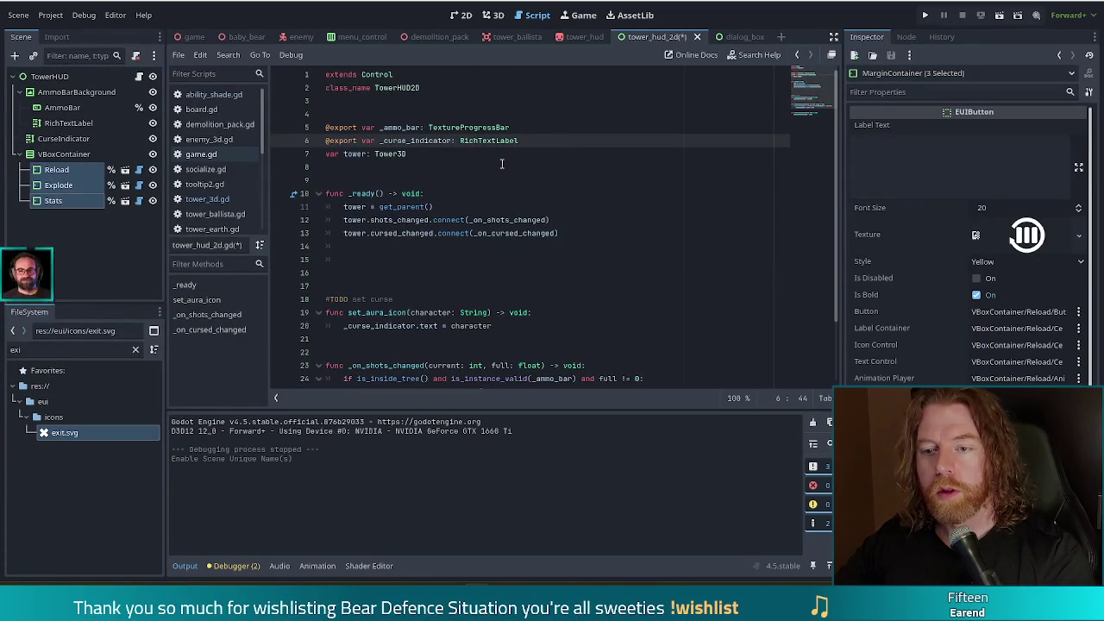
pyautogui.click(469, 159)
pyautogui.press('Return')
pyautogui.press('Return')
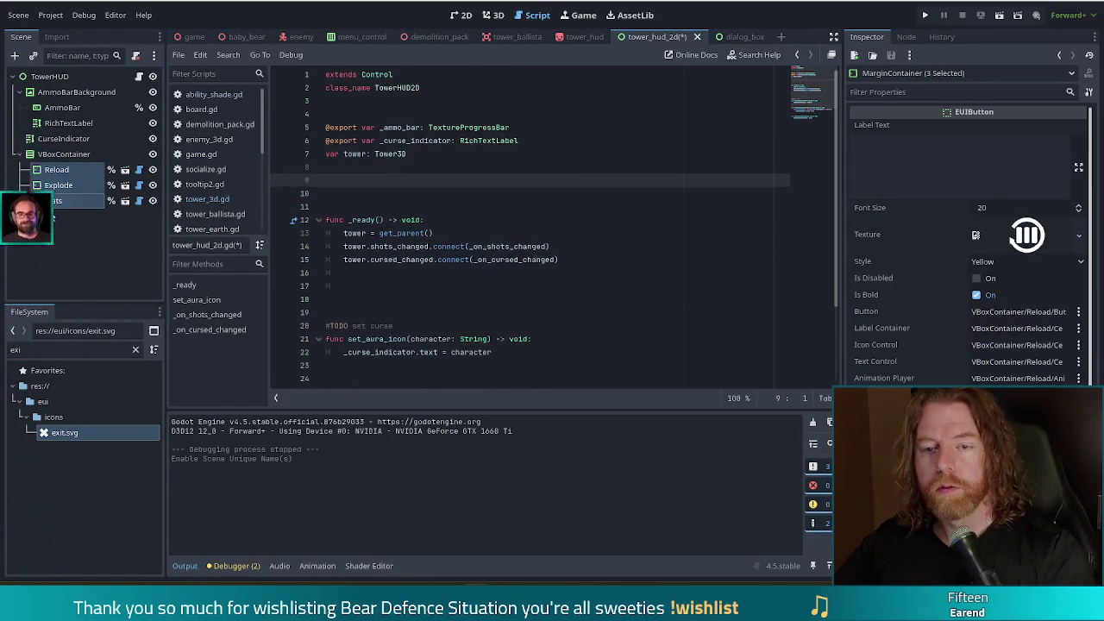
pyautogui.moveTo(56, 184); pyautogui.dragTo(435, 181)
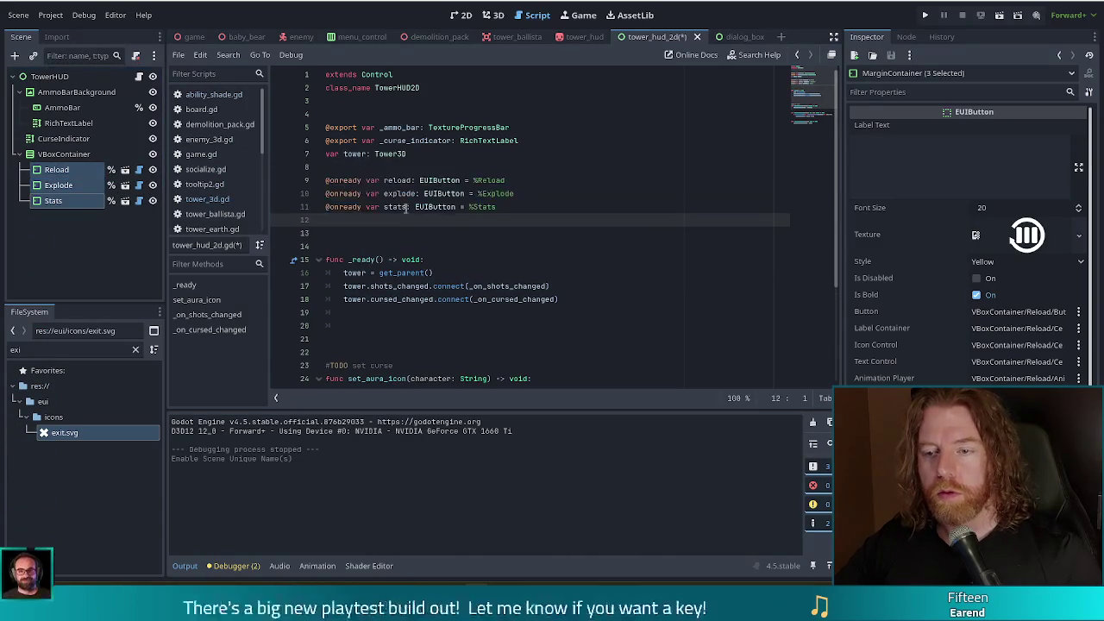
pyautogui.click(458, 235)
pyautogui.press('BackSpace')
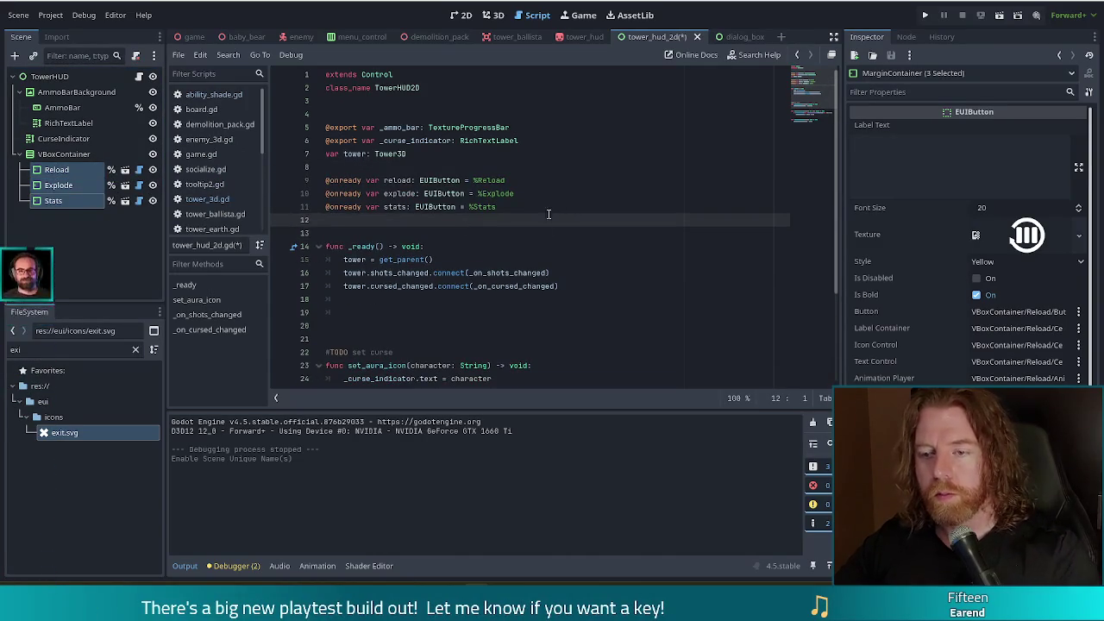
# Rename the references to reload_button, explode_button and stats_button, then save the script.
pyautogui.scroll(-2, 521, 224)
pyautogui.click(557, 208)
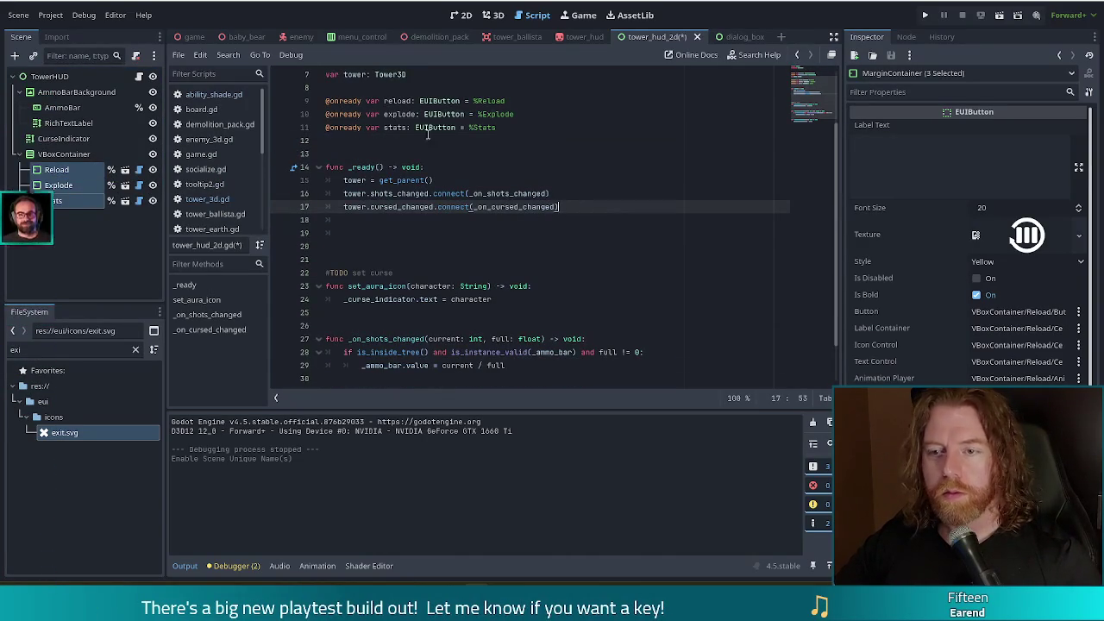
pyautogui.click(413, 102)
pyautogui.write('_button')
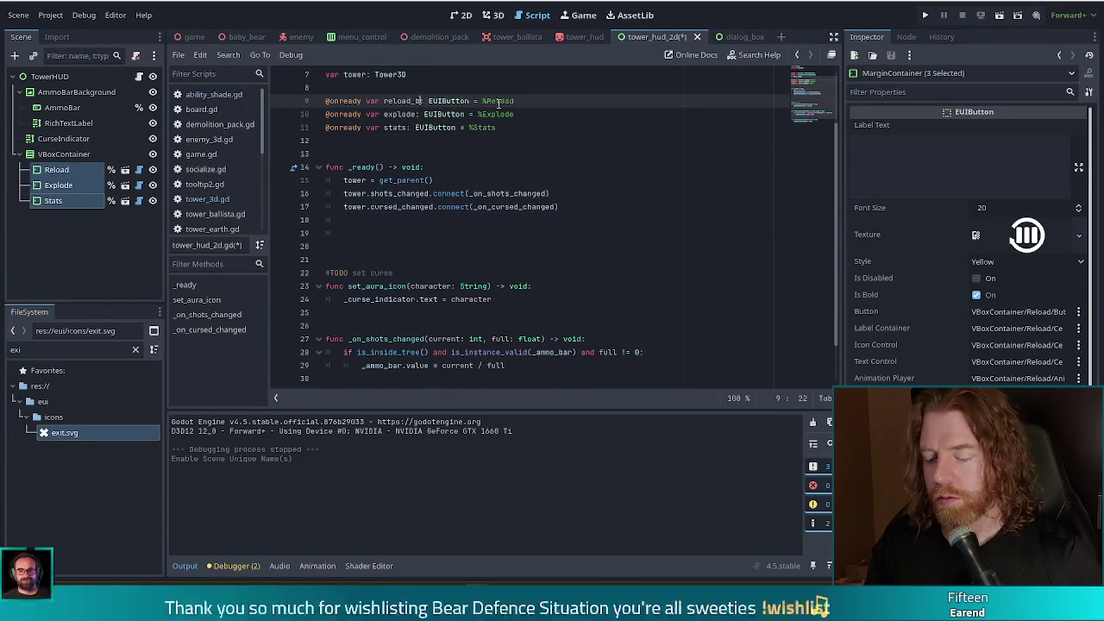
pyautogui.press('Down')
pyautogui.write('_butt')
pyautogui.press('Down')
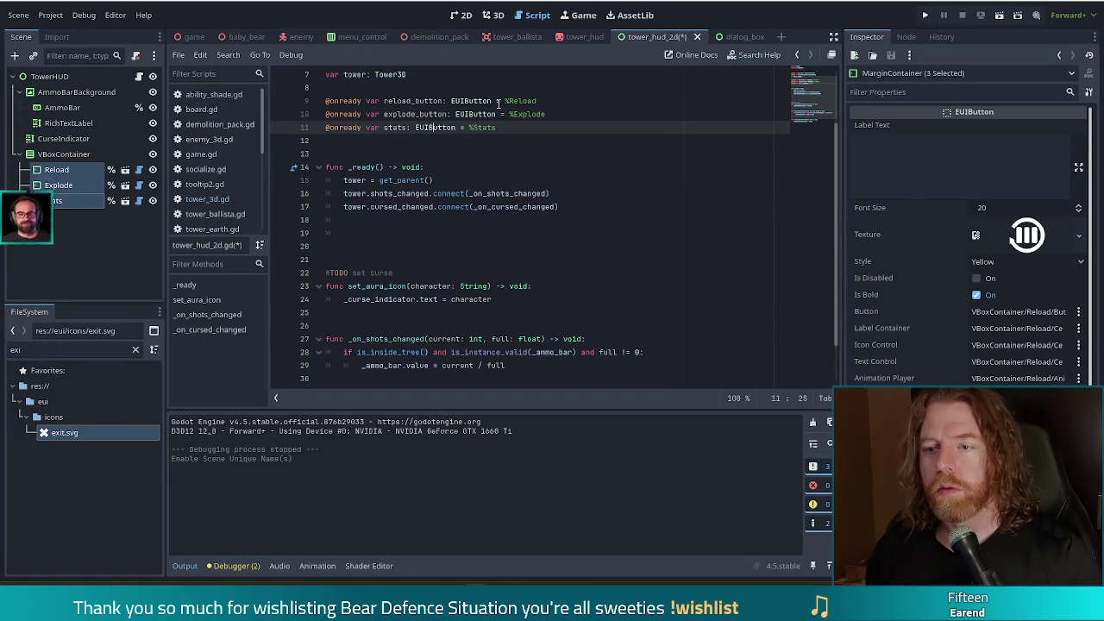
pyautogui.press('Left')
pyautogui.press('Left')
pyautogui.write('_button')
pyautogui.hotkey('ctrl', 's')
pyautogui.click(414, 229)
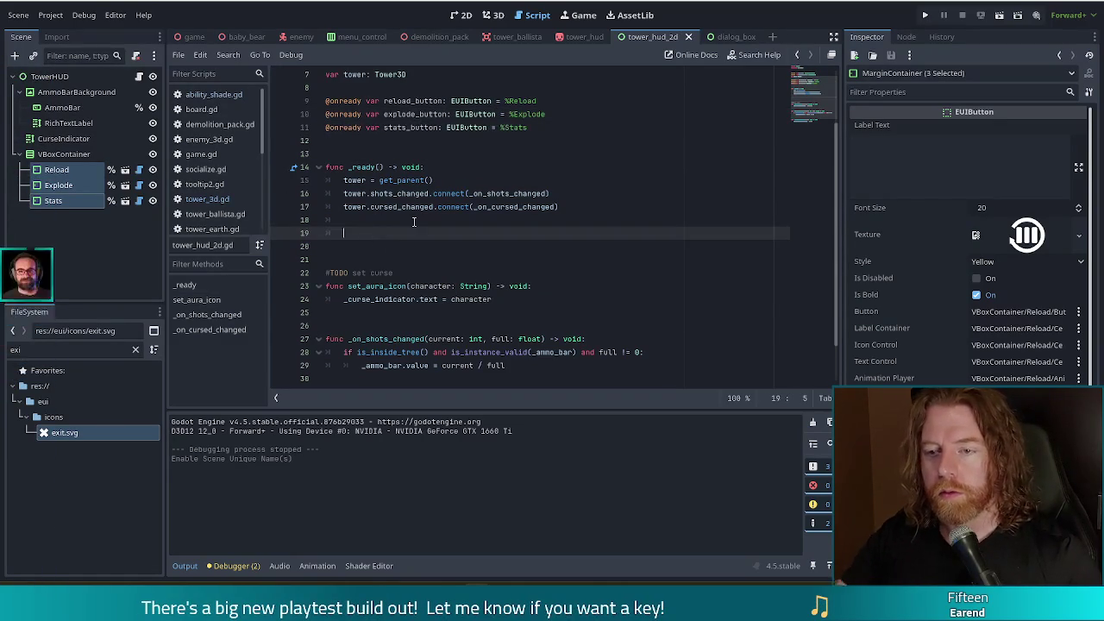
# Add reload_button.pressed.connect(_on_reload_pressed) inside _ready.
pyautogui.write('reload')
pyautogui.press('Return')
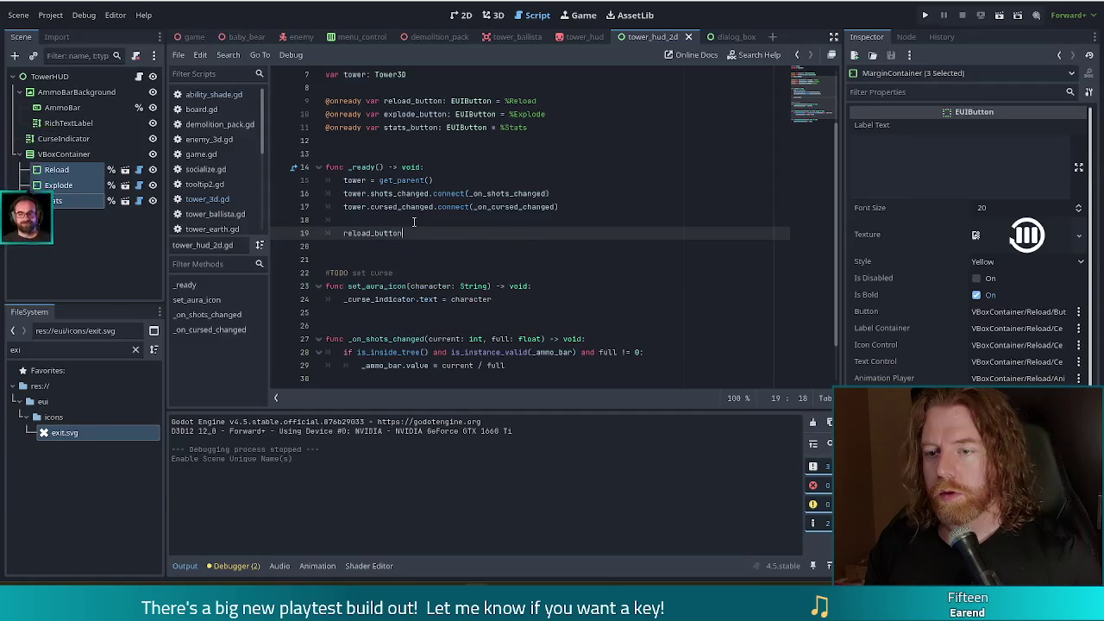
pyautogui.press('BackSpace')
pyautogui.write('pre')
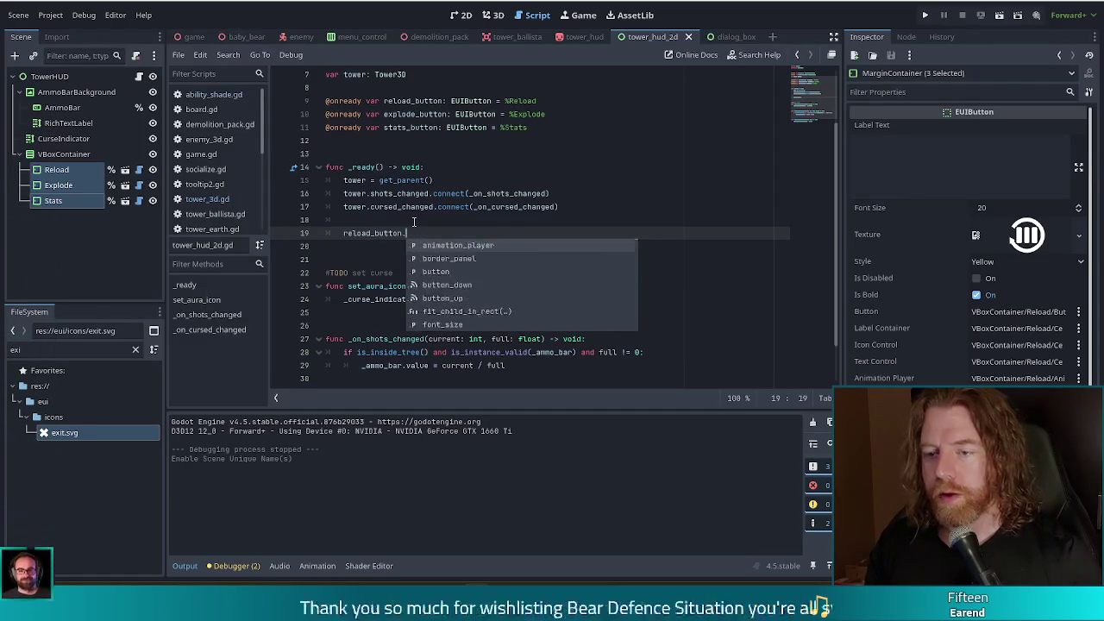
pyautogui.press('Return')
pyautogui.write('.conn')
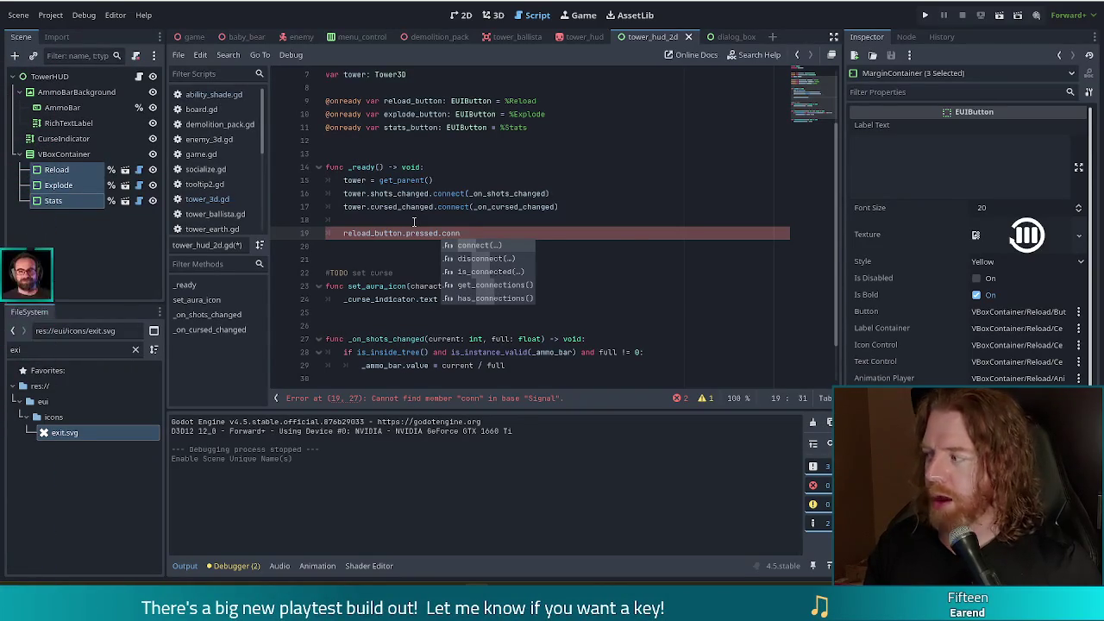
pyautogui.press('Return')
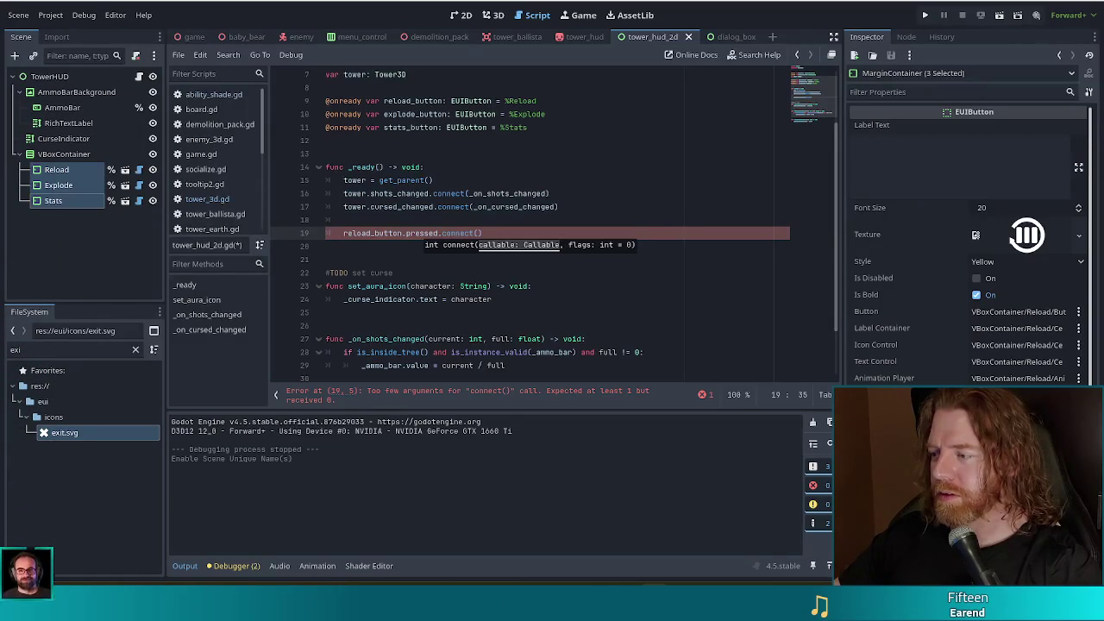
pyautogui.write(')')
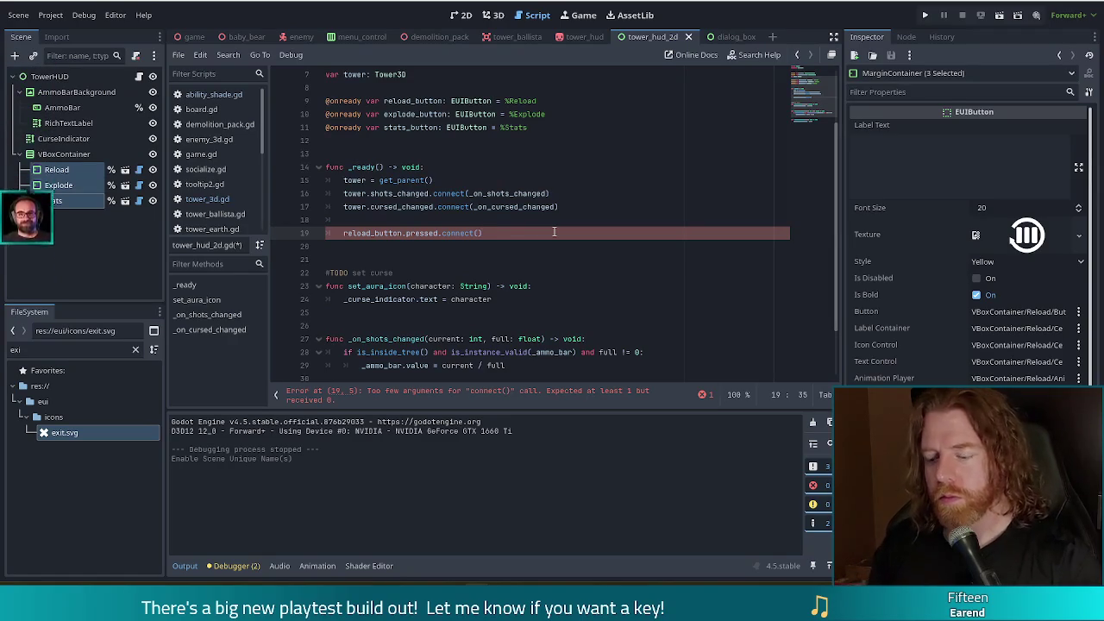
pyautogui.write('on_reload_')
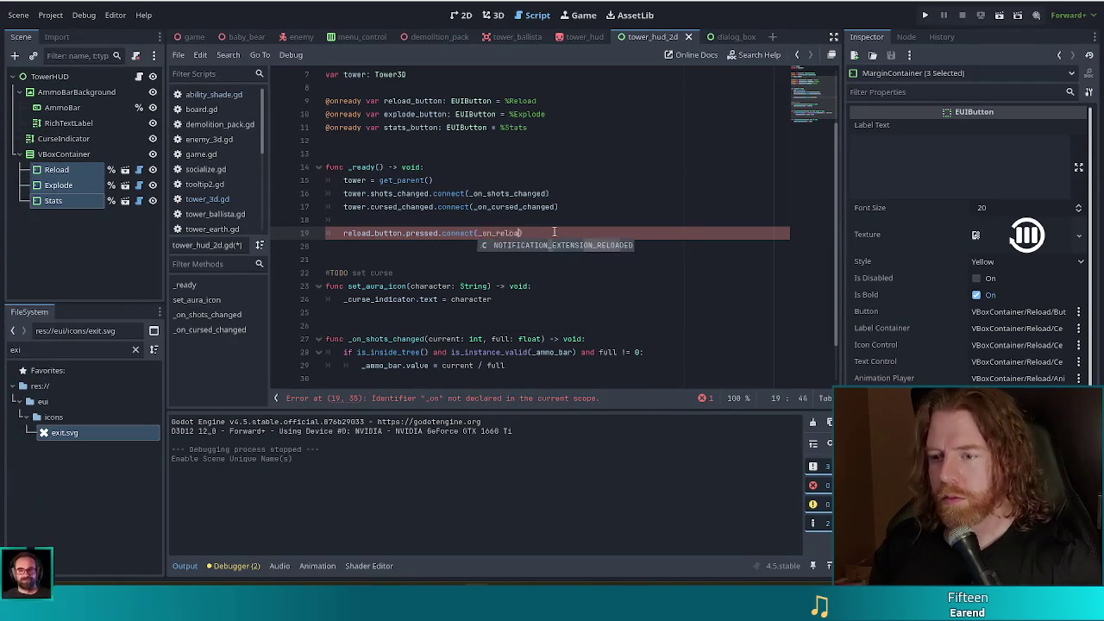
pyautogui.write('pressed')
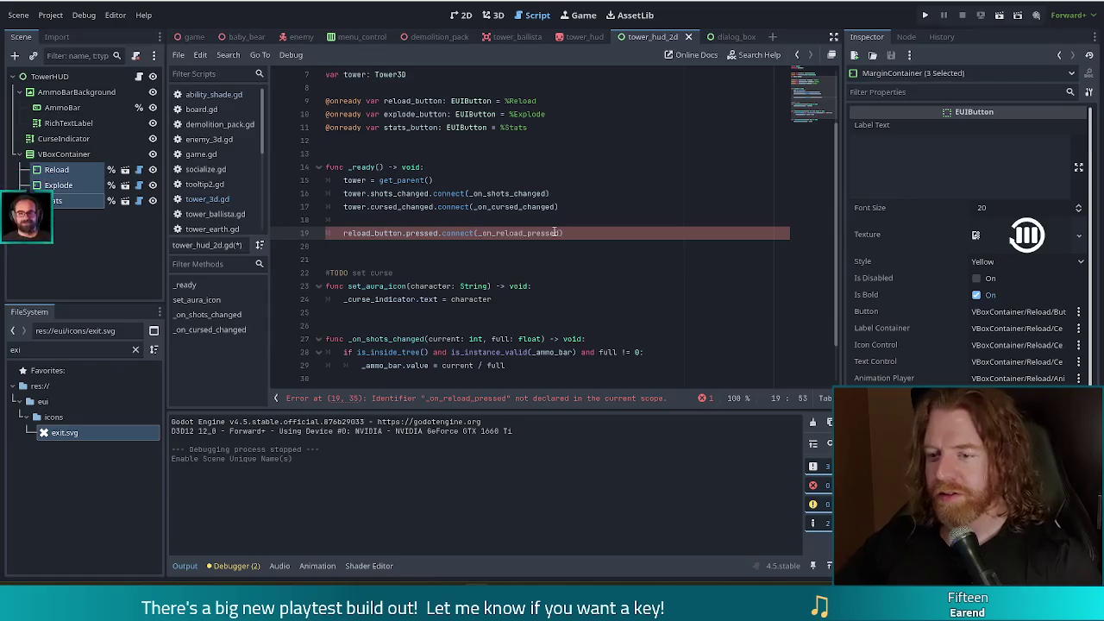
# Start a _on_reload_pressed() -> void: handler declaration at the end of the script.
pyautogui.scroll(-2, 570, 345)
pyautogui.click(552, 371)
pyautogui.press('Return')
pyautogui.press('Return')
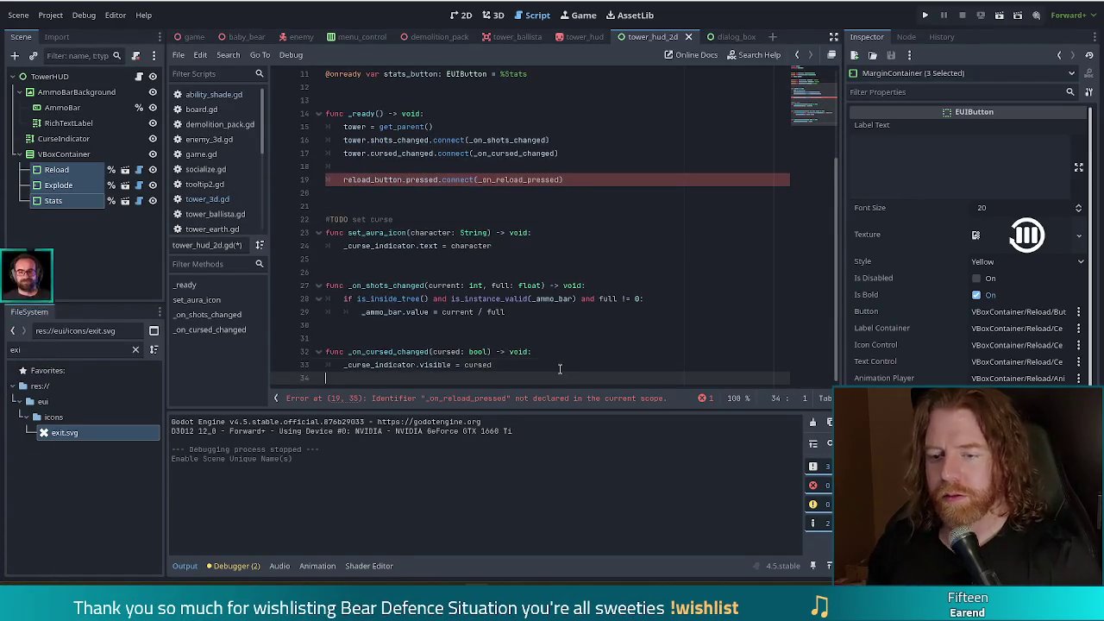
pyautogui.write('func_on_reload')
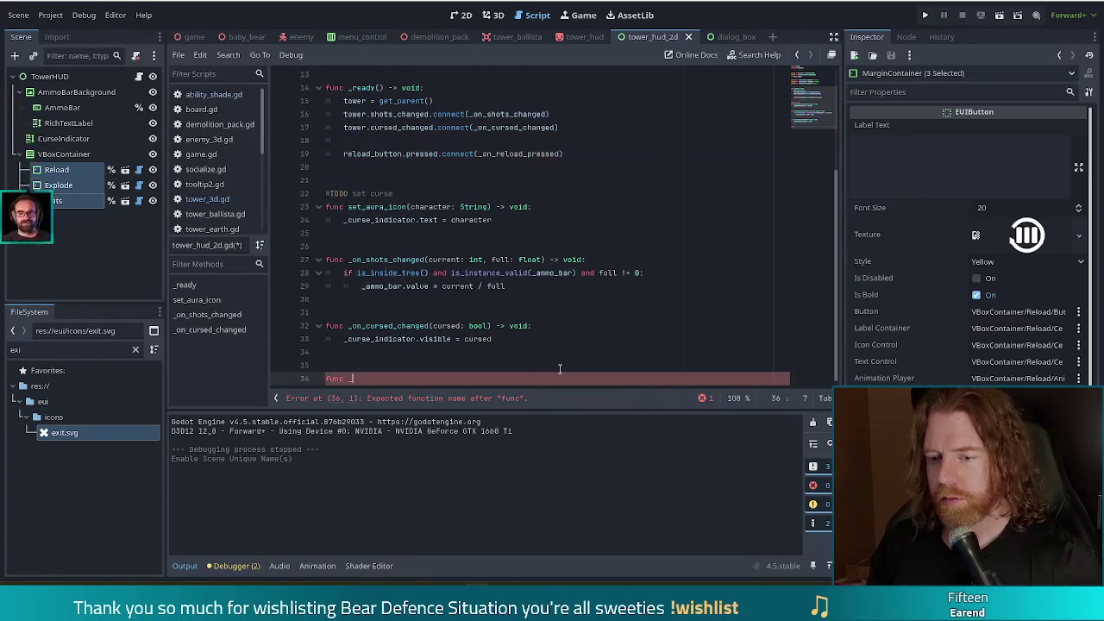
pyautogui.write('_pressed() -> vo')
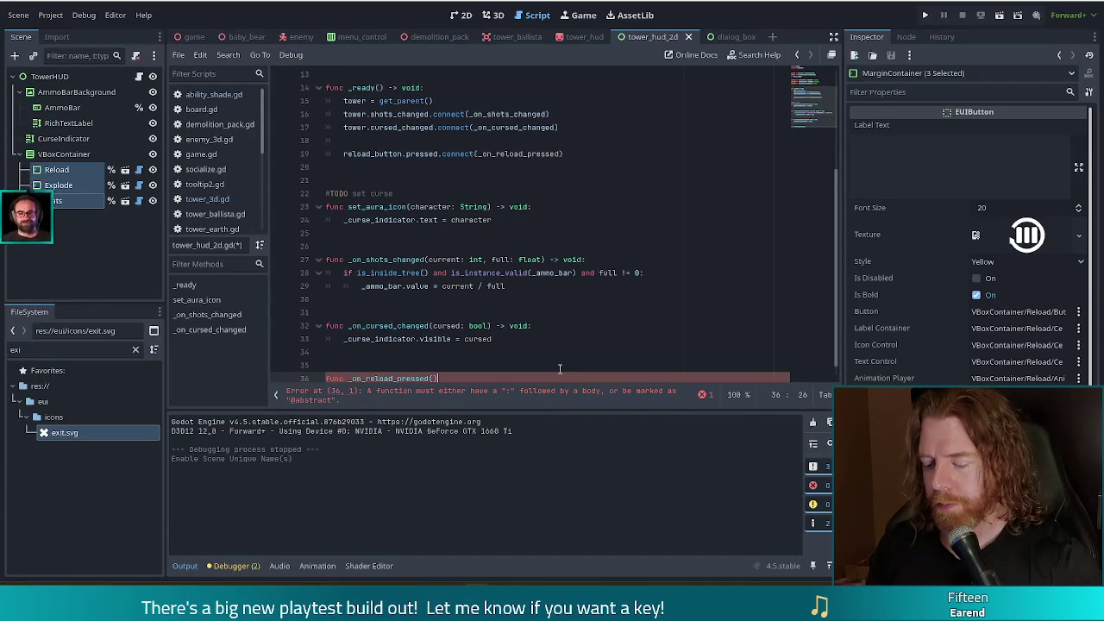
pyautogui.write('id:')
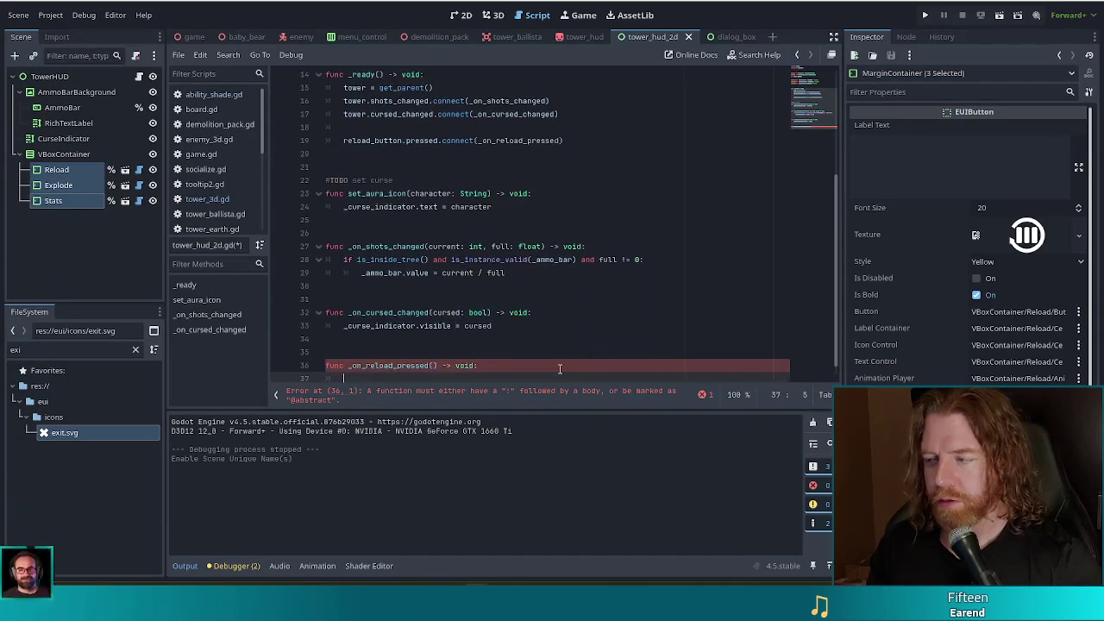
# Fill the _on_reload_pressed body with Global.game.reload_tower(tower).
pyautogui.press('Return')
pyautogui.write('Global.game.reload')
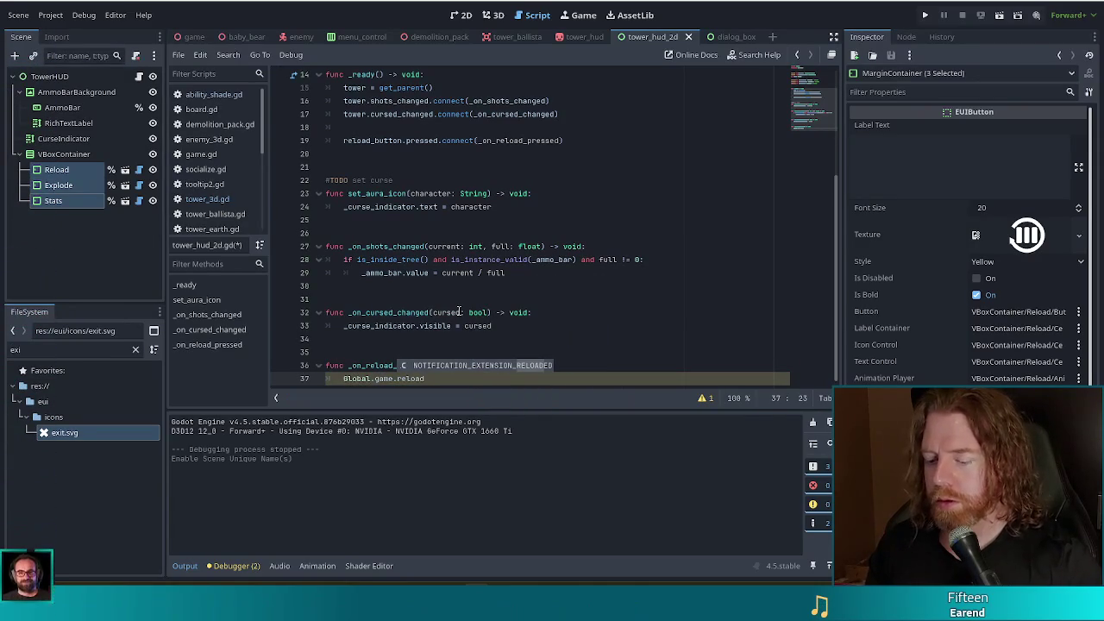
pyautogui.write('_tower(tower')
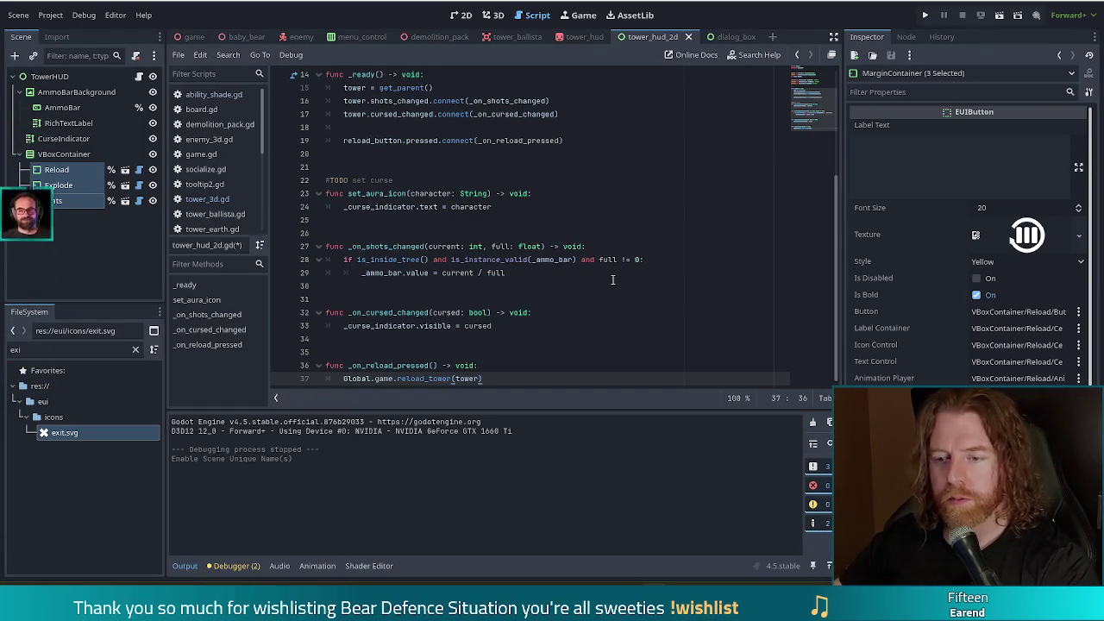
pyautogui.click(576, 299)
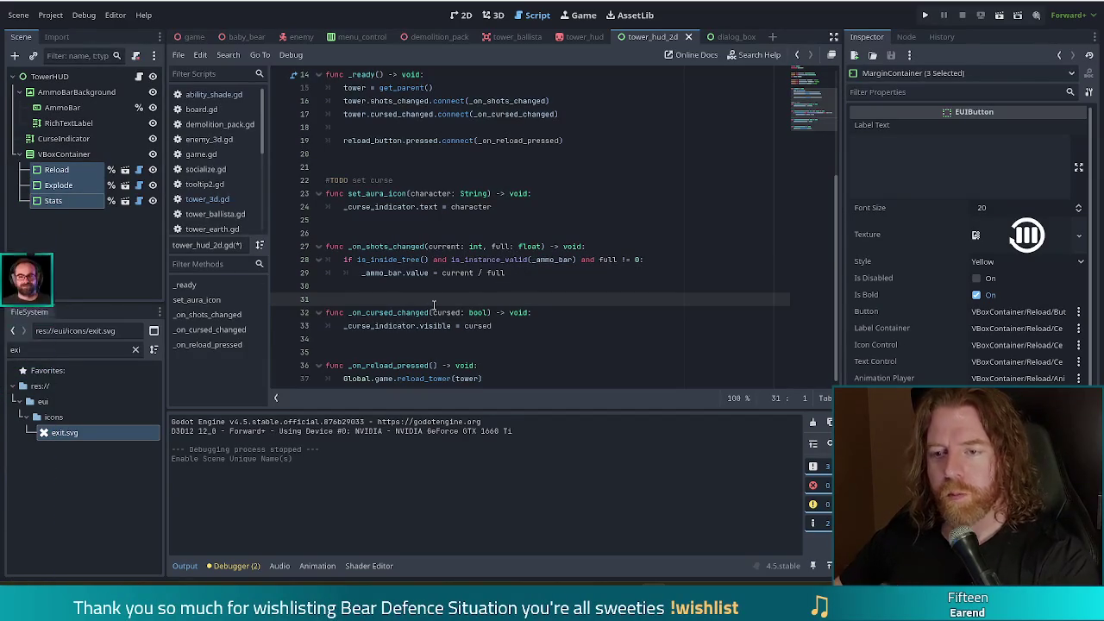
# Switch to game.gd and go to the line after use_consumable's final return true, near line 790.
pyautogui.click(438, 378)
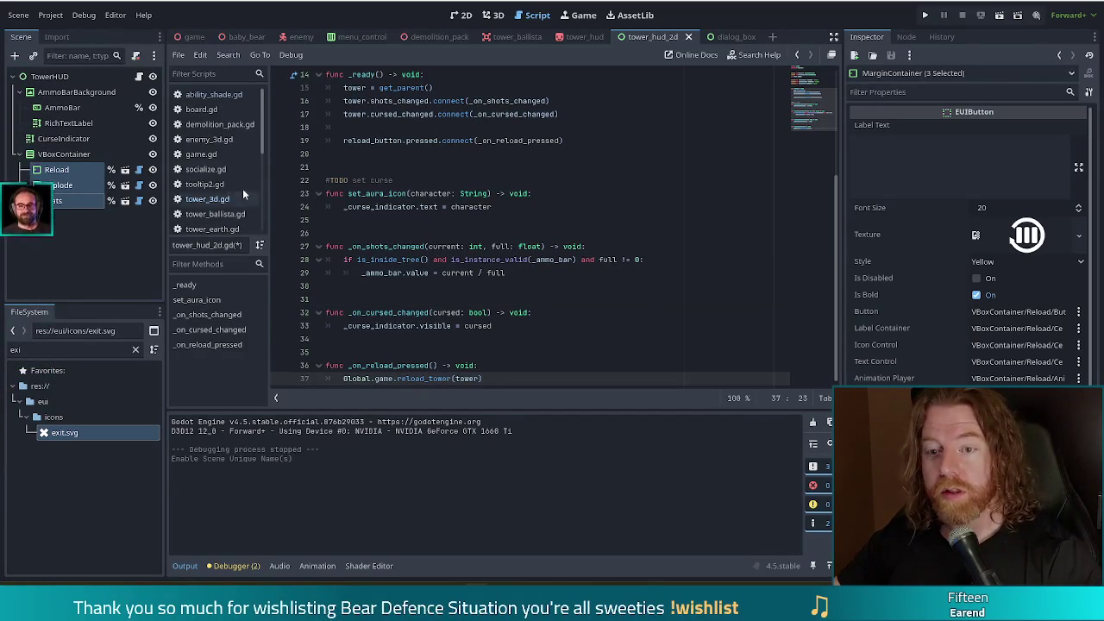
pyautogui.click(208, 158)
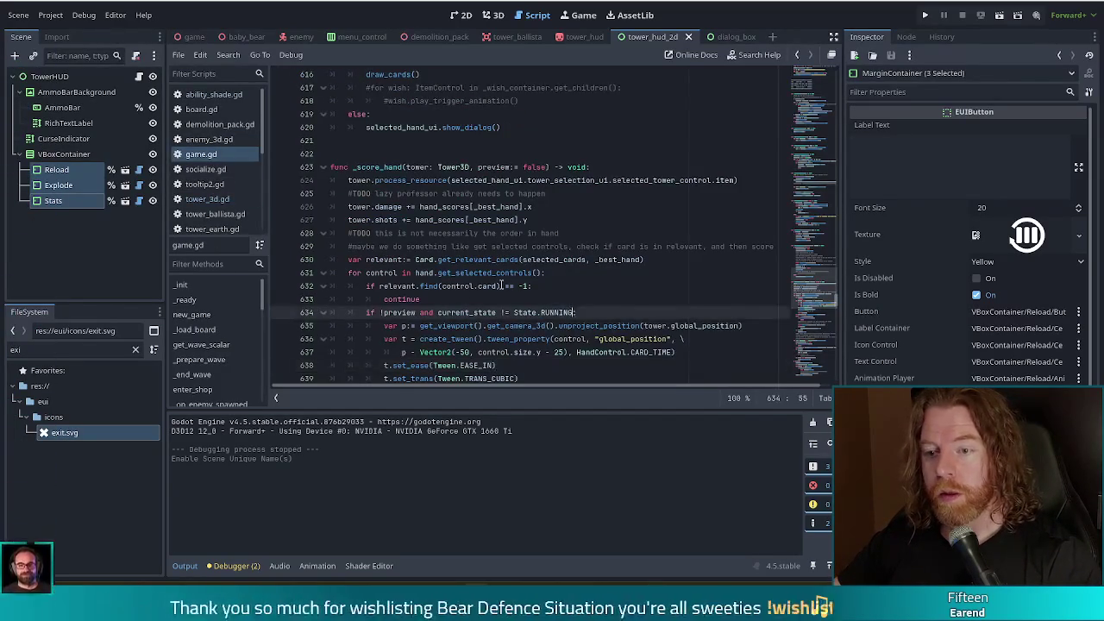
pyautogui.moveTo(809, 287); pyautogui.dragTo(818, 330)
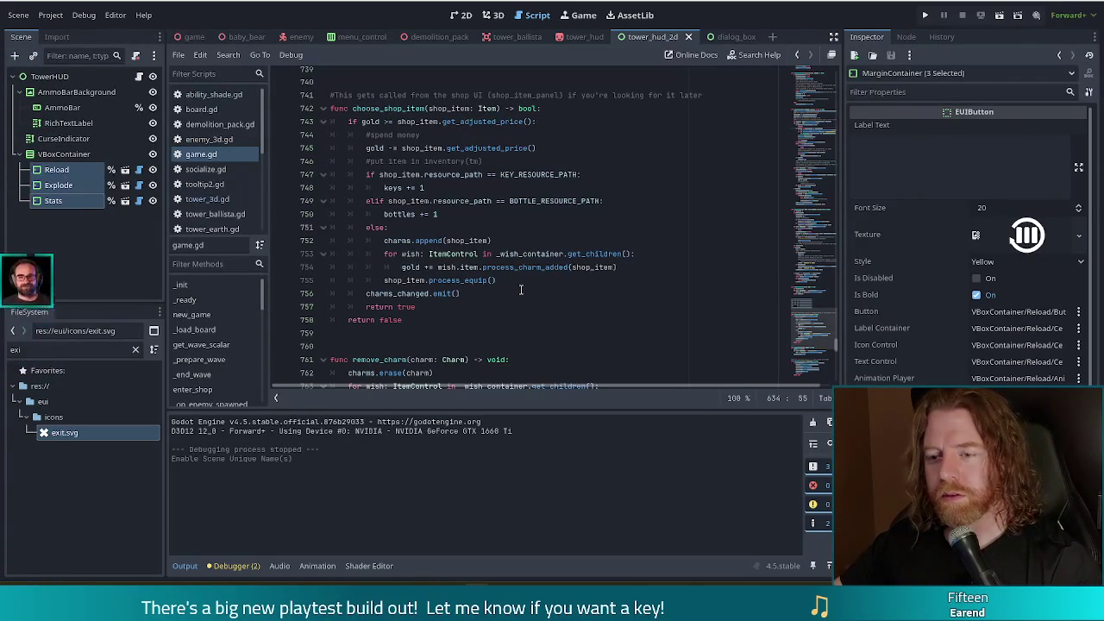
pyautogui.scroll(-2, 814, 336)
pyautogui.scroll(-9, 815, 336)
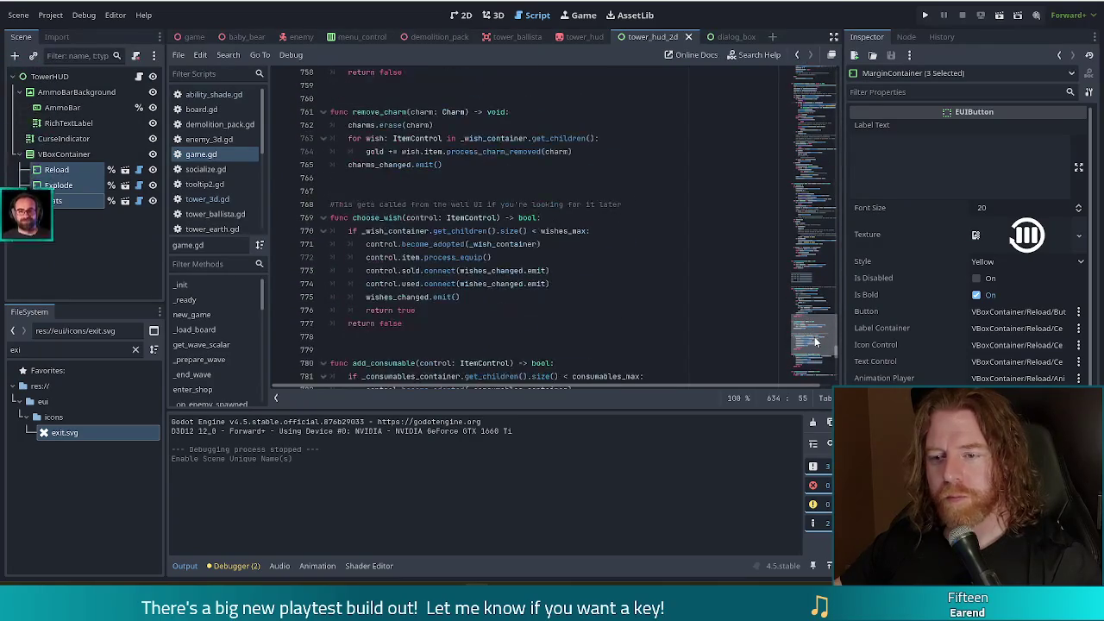
pyautogui.click(429, 259)
pyautogui.scroll(-7, 483, 272)
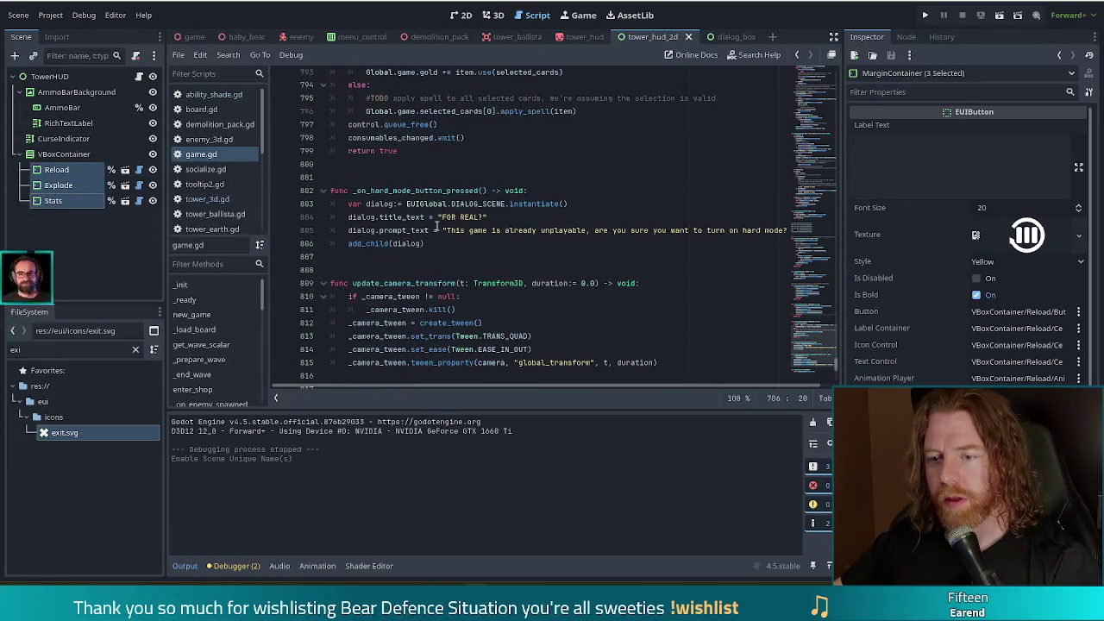
pyautogui.click(449, 162)
# Write func reload_tower(tower: Tower3D) -> bool: with a '#TODO decide these costs bonus' comment body.
pyautogui.press('Return')
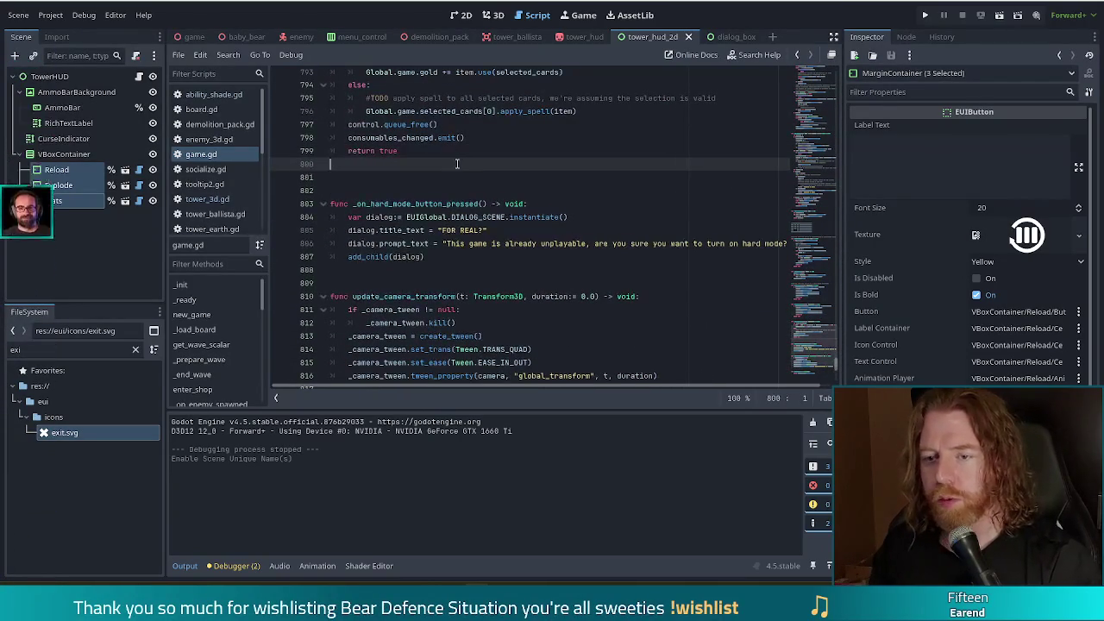
pyautogui.press('Return')
pyautogui.press('Return')
pyautogui.write('func')
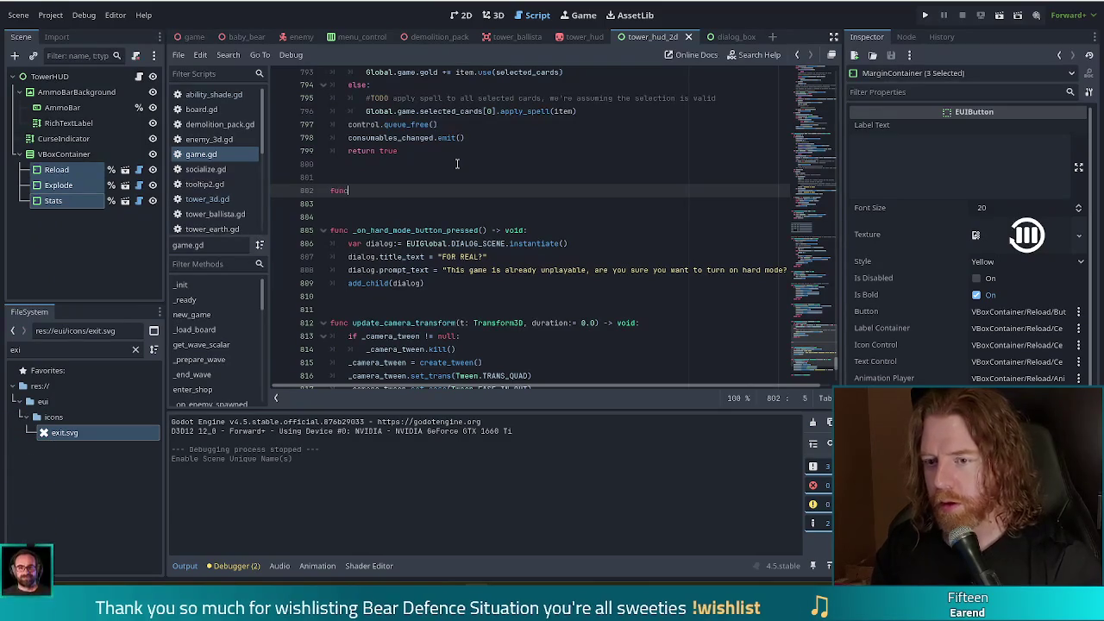
pyautogui.write(' reload')
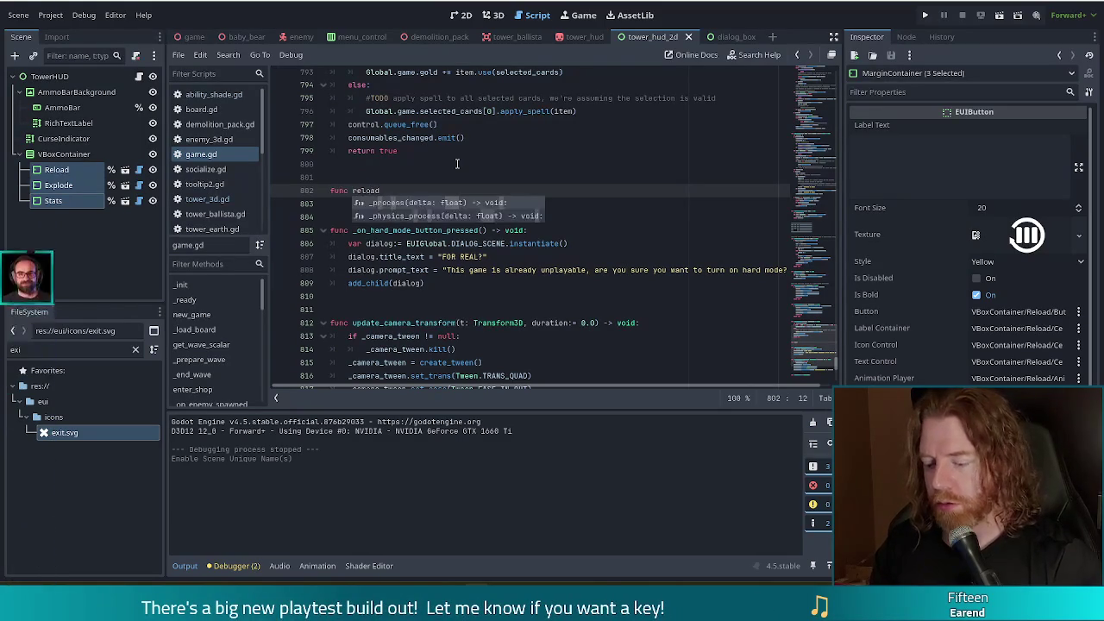
pyautogui.write('_tower(tower: ')
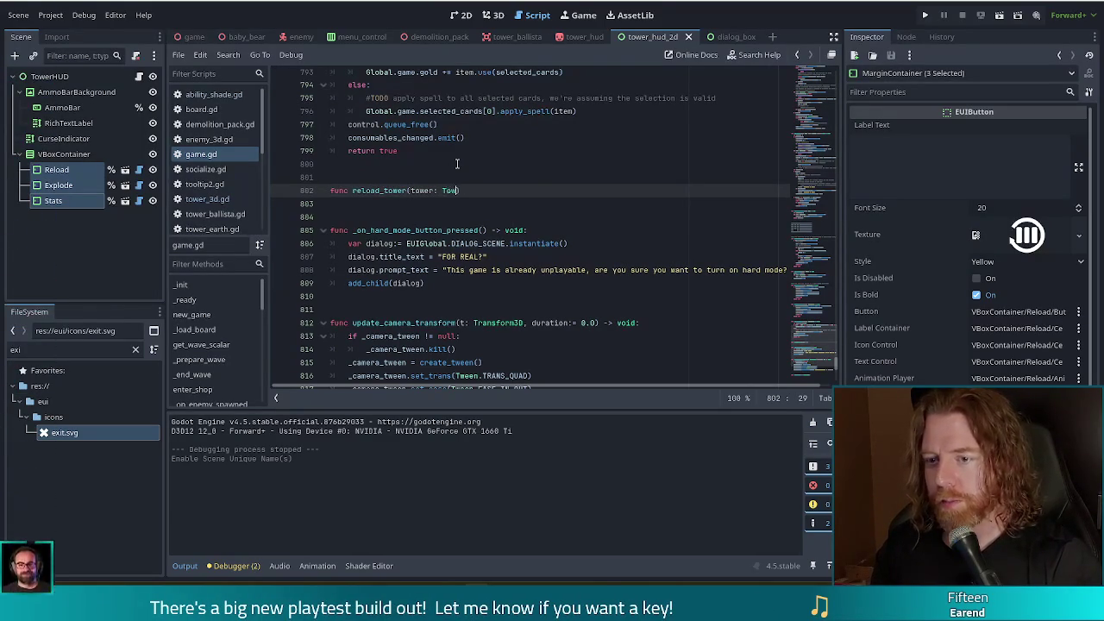
pyautogui.write('Tower3D)')
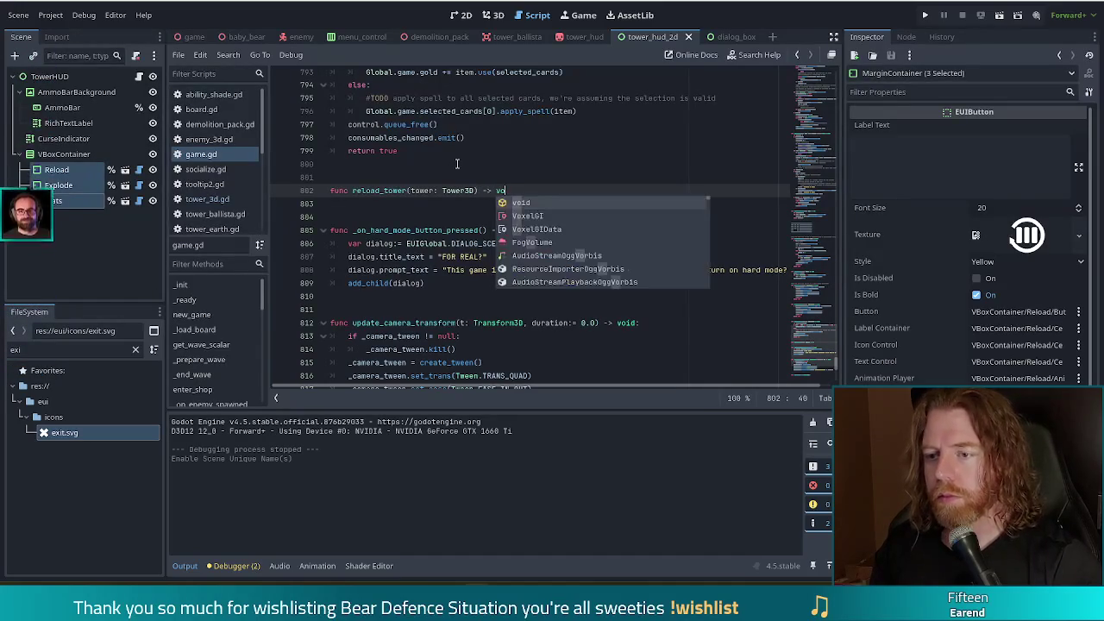
pyautogui.press('BackSpace')
pyautogui.press('BackSpace')
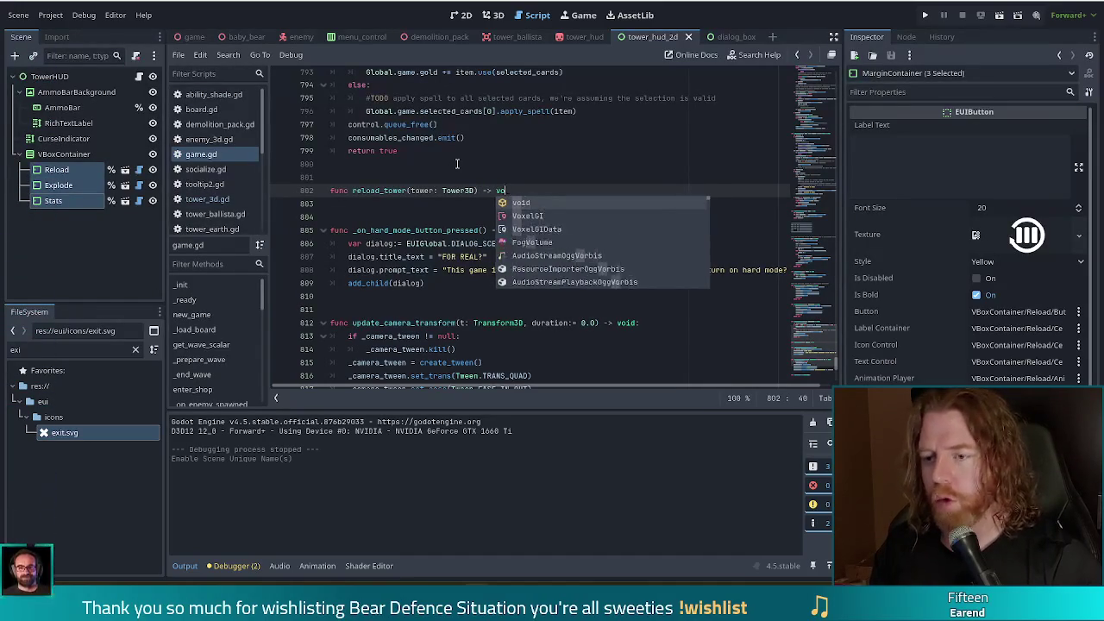
pyautogui.write('bool')
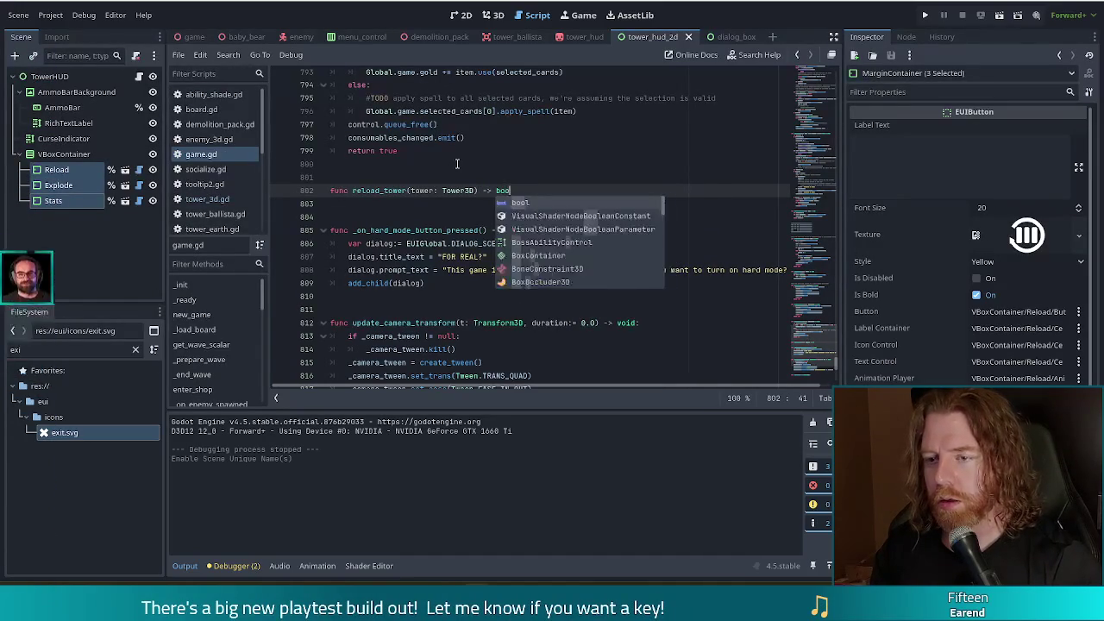
pyautogui.press('Return')
pyautogui.press('Return')
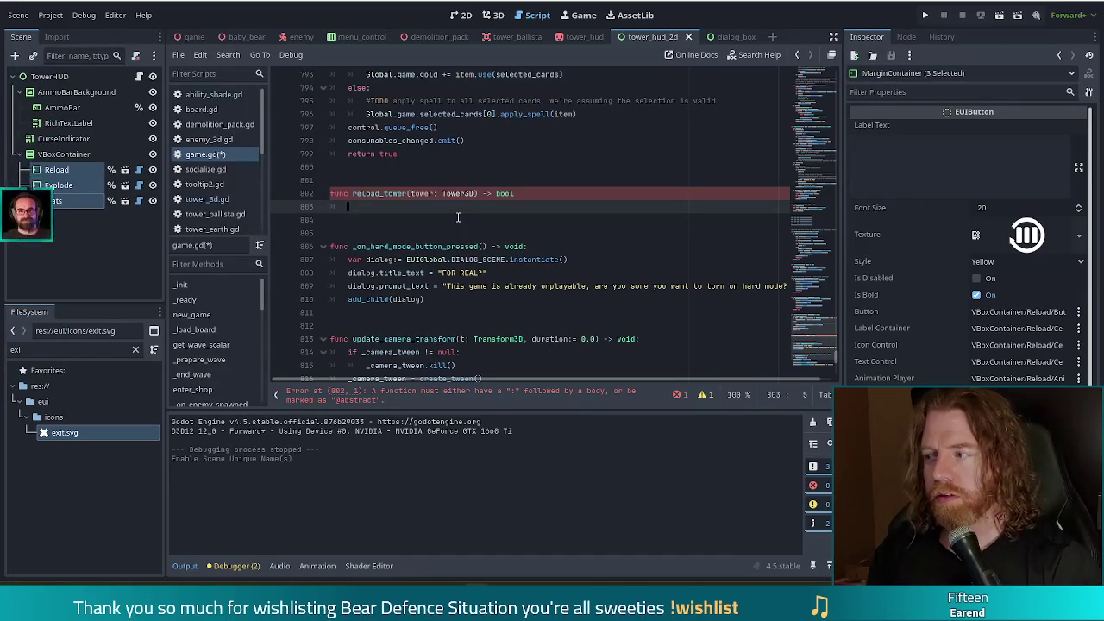
pyautogui.write('if')
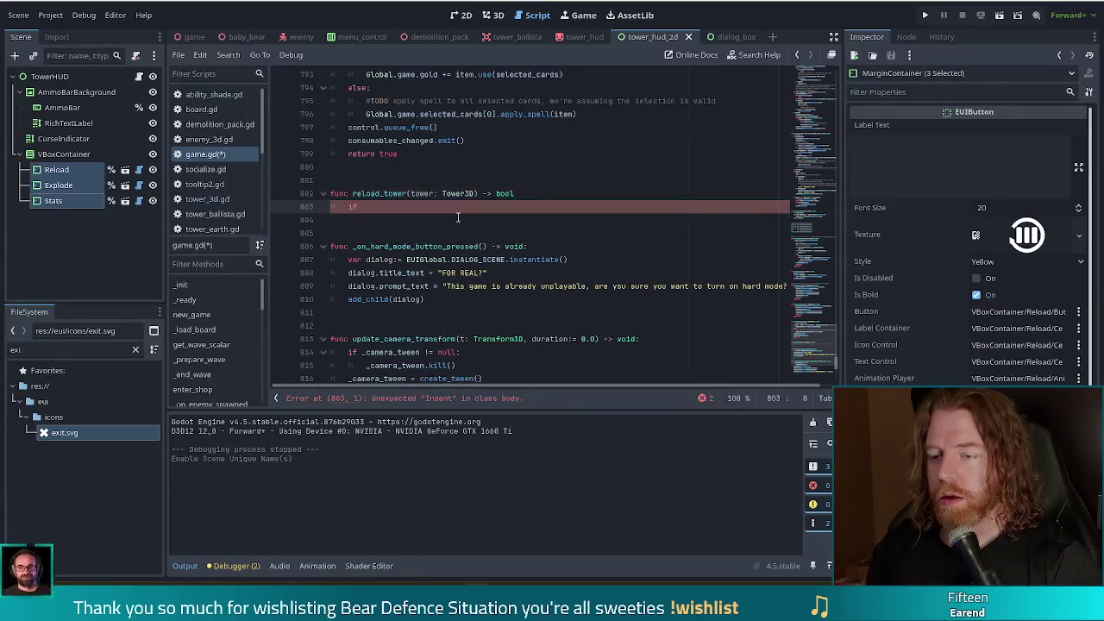
pyautogui.press('BackSpace')
pyautogui.write('#T')
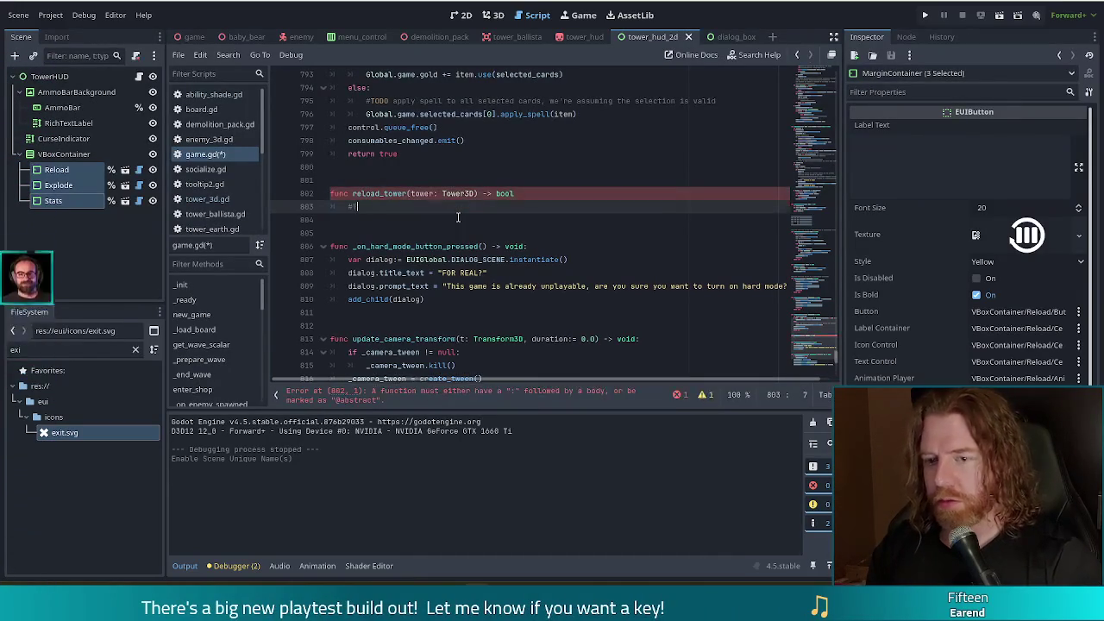
pyautogui.write('ODO dec')
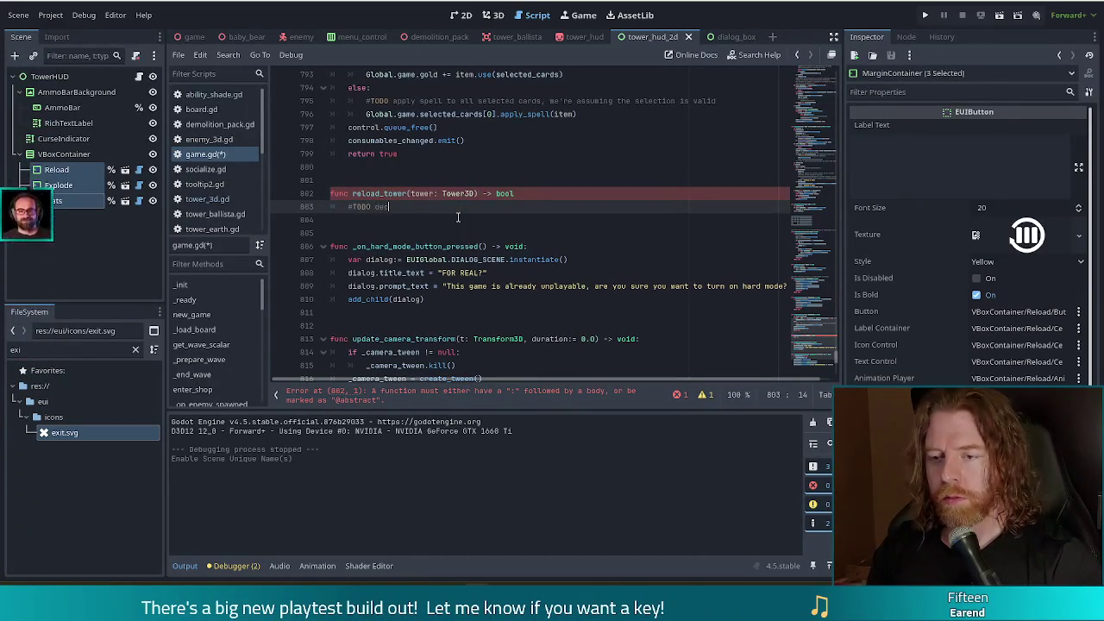
pyautogui.write('ide these')
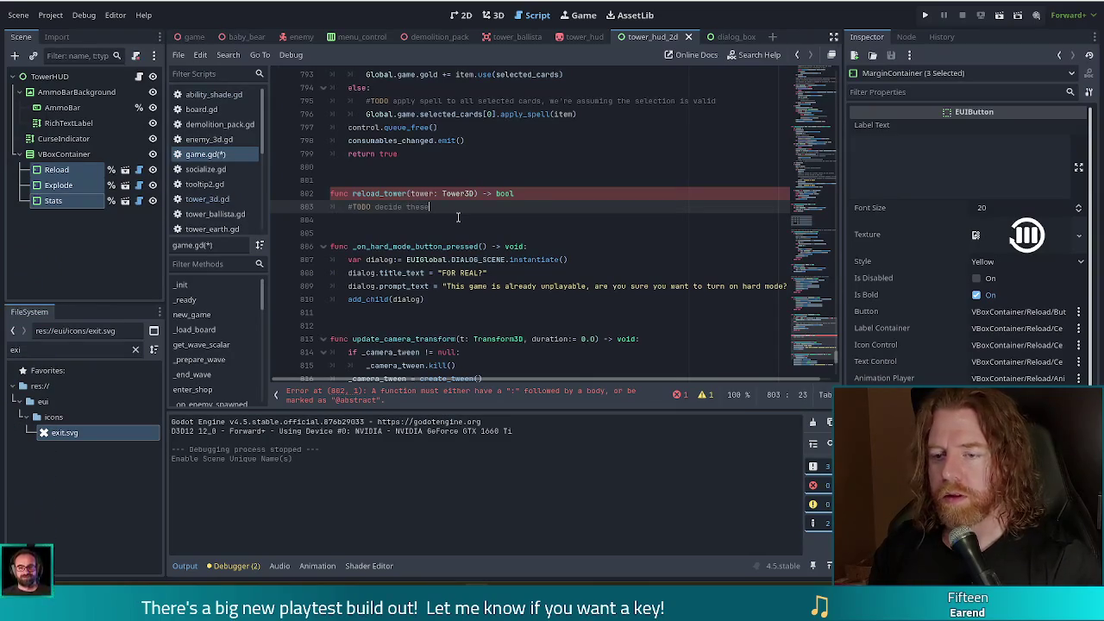
pyautogui.write(' costs bon')
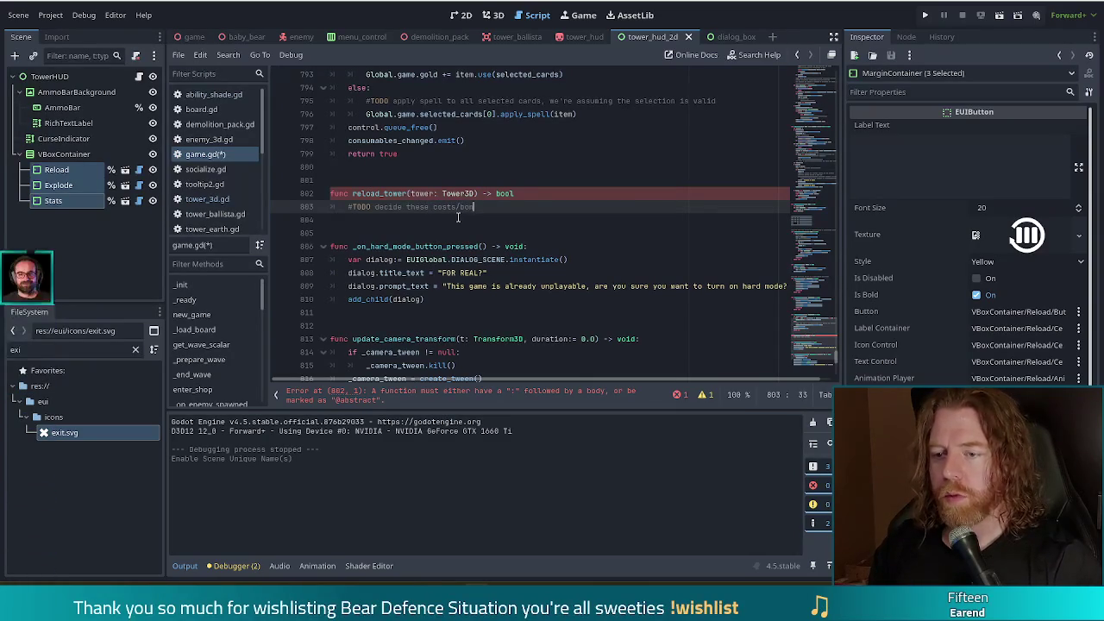
pyautogui.write('us, but them in vars ')
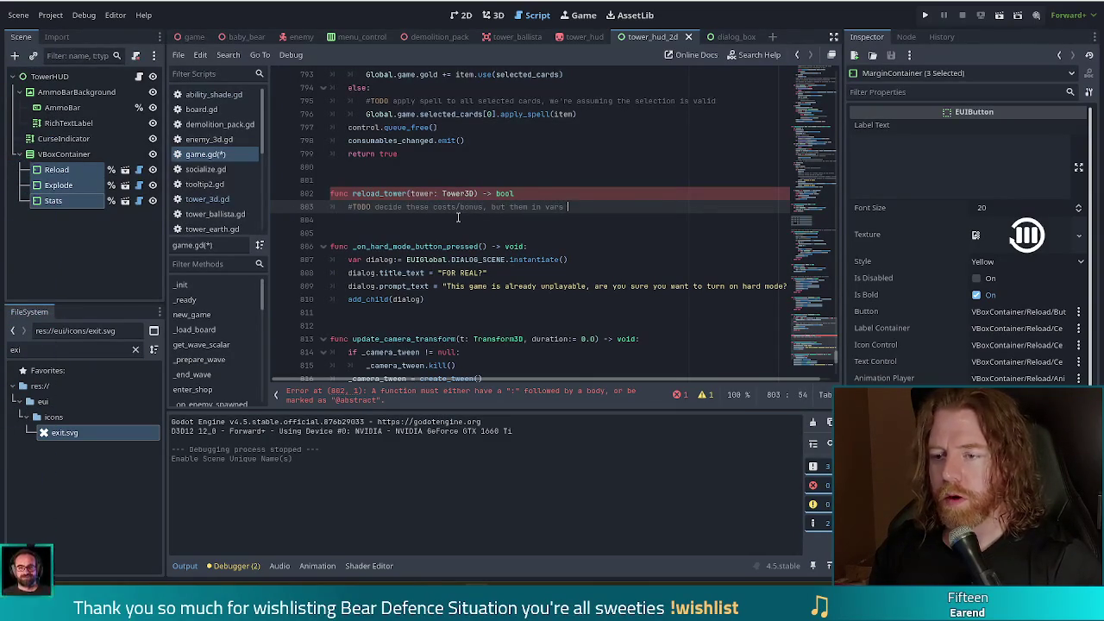
pyautogui.write('somewhere')
pyautogui.press('Return')
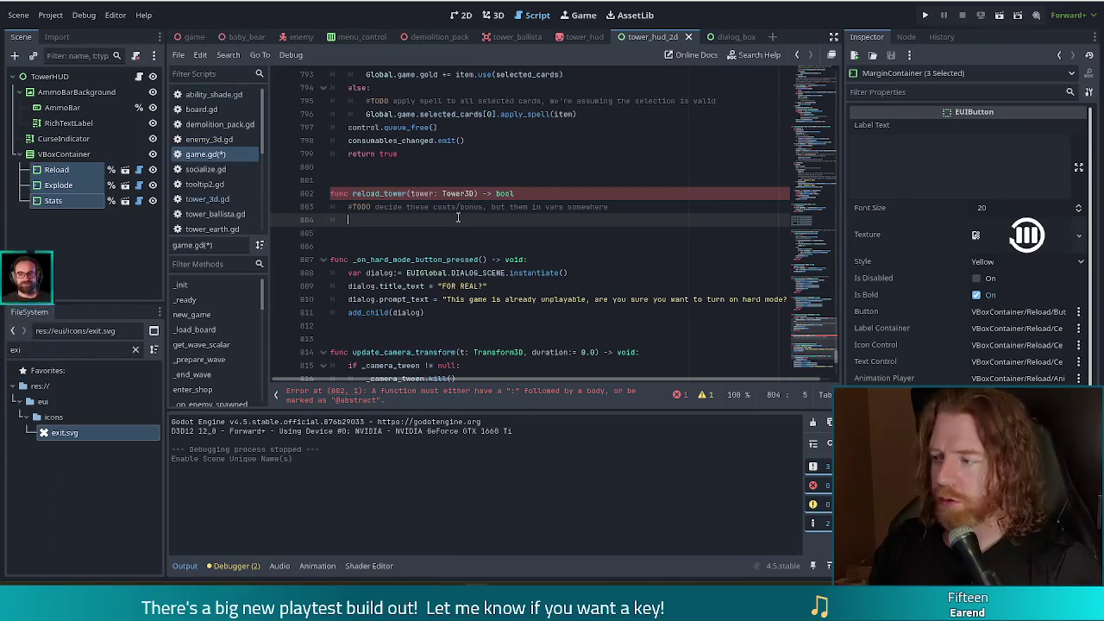
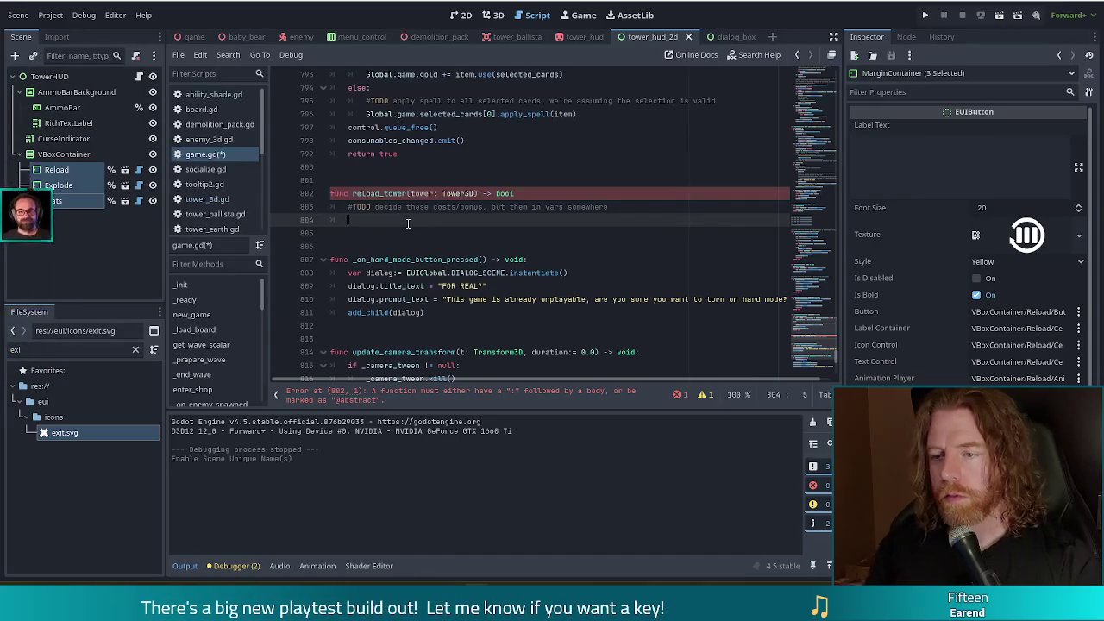
# Declare 'var cost:= 5' and 'var shots:= 5' under the TODO comment in reload_tower.
pyautogui.click(494, 207)
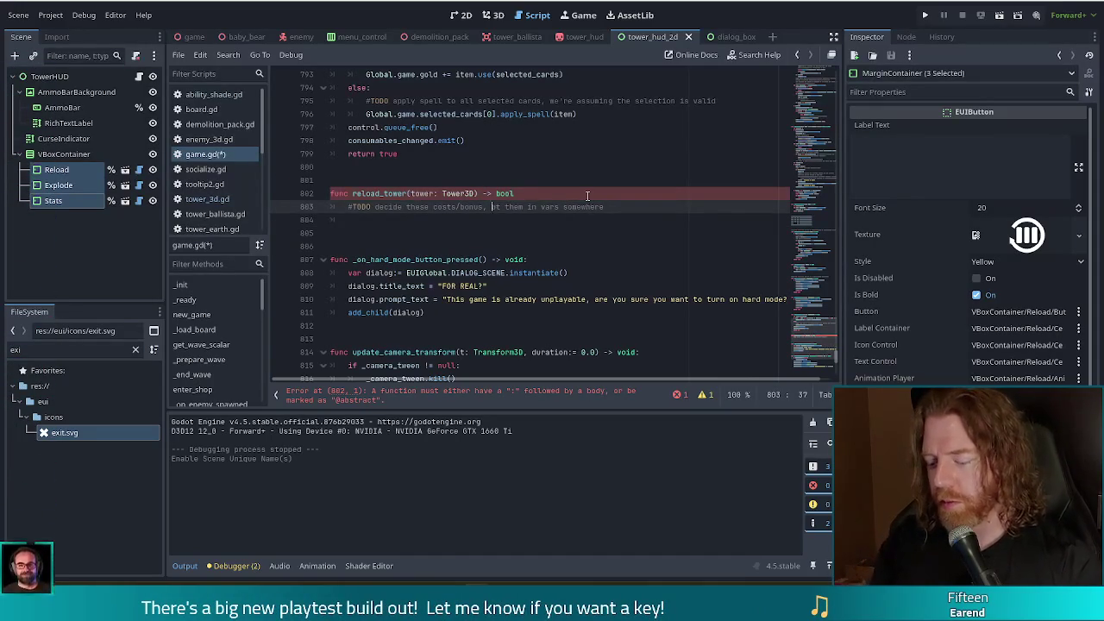
pyautogui.write('p')
pyautogui.click(443, 222)
pyautogui.write('var')
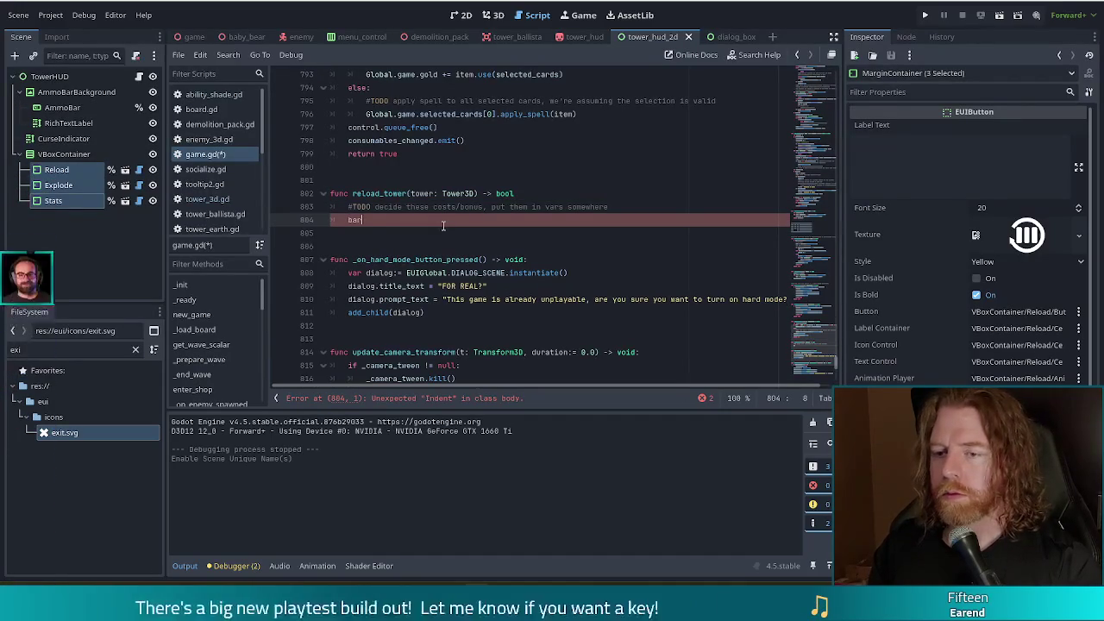
pyautogui.write('cost:')
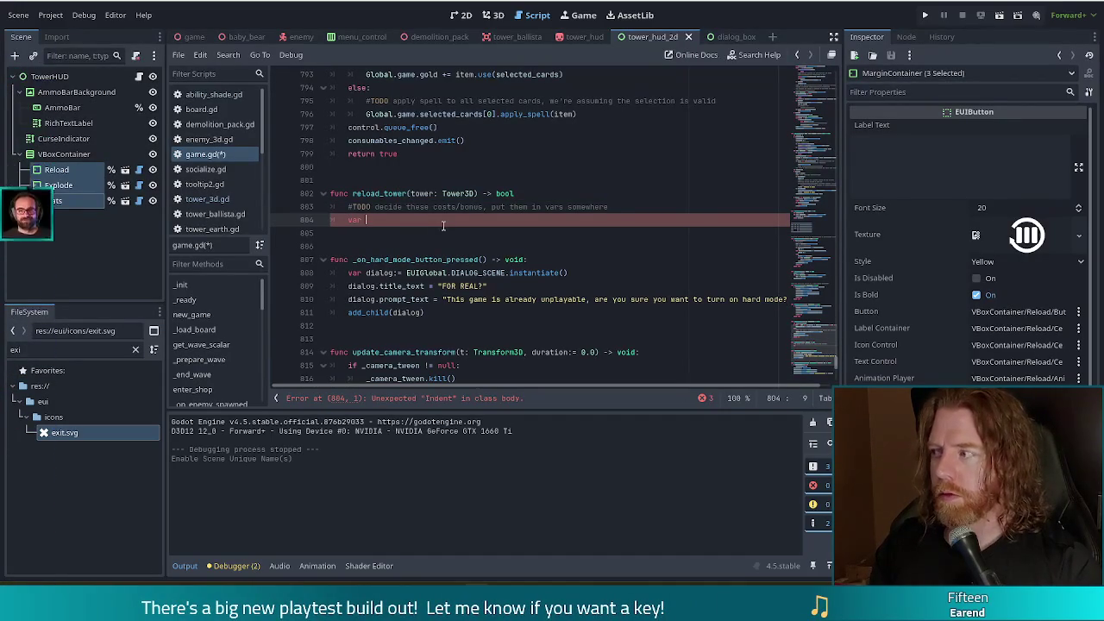
pyautogui.write('= 5')
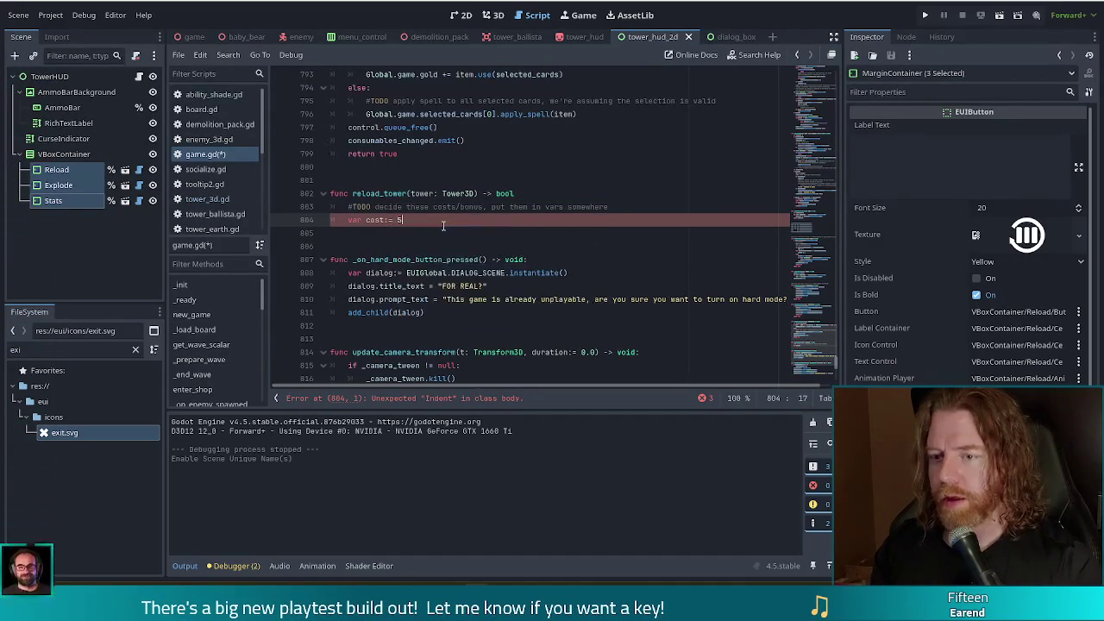
pyautogui.press('Return')
pyautogui.press('BackSpace')
pyautogui.write('ca')
pyautogui.press('BackSpace')
pyautogui.press('BackSpace')
pyautogui.press('Tab')
pyautogui.write('r shot')
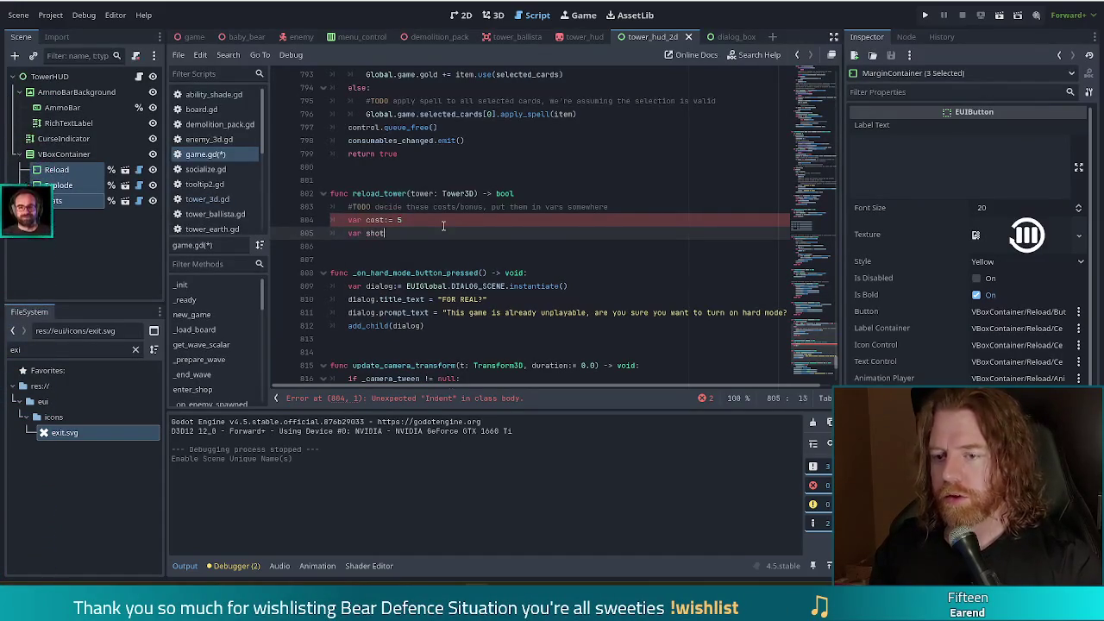
pyautogui.write('s:= 5')
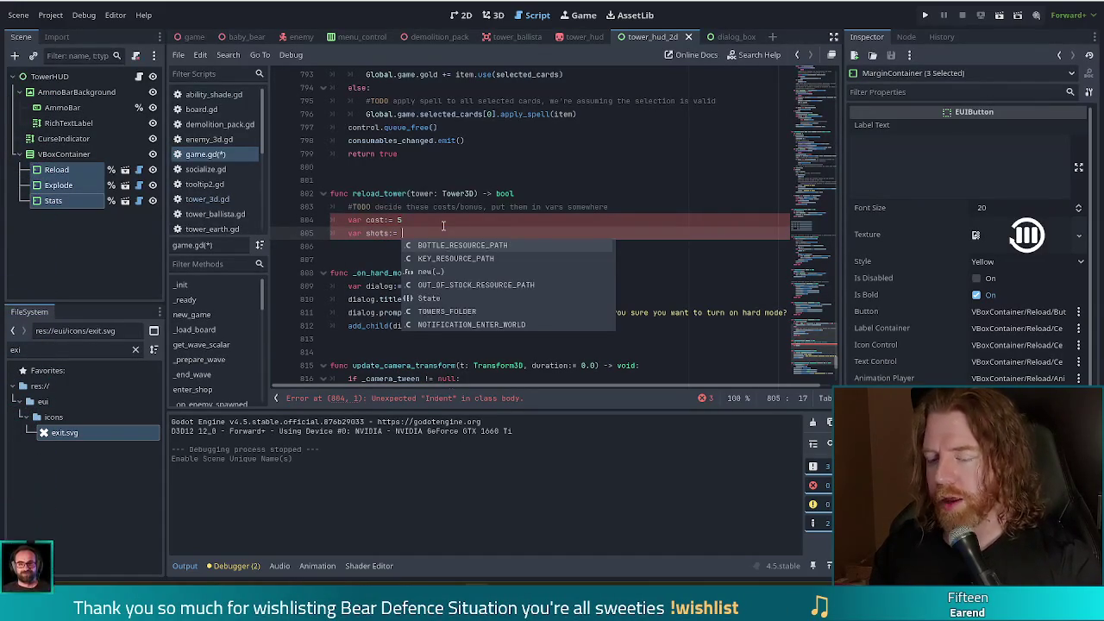
pyautogui.press('Return')
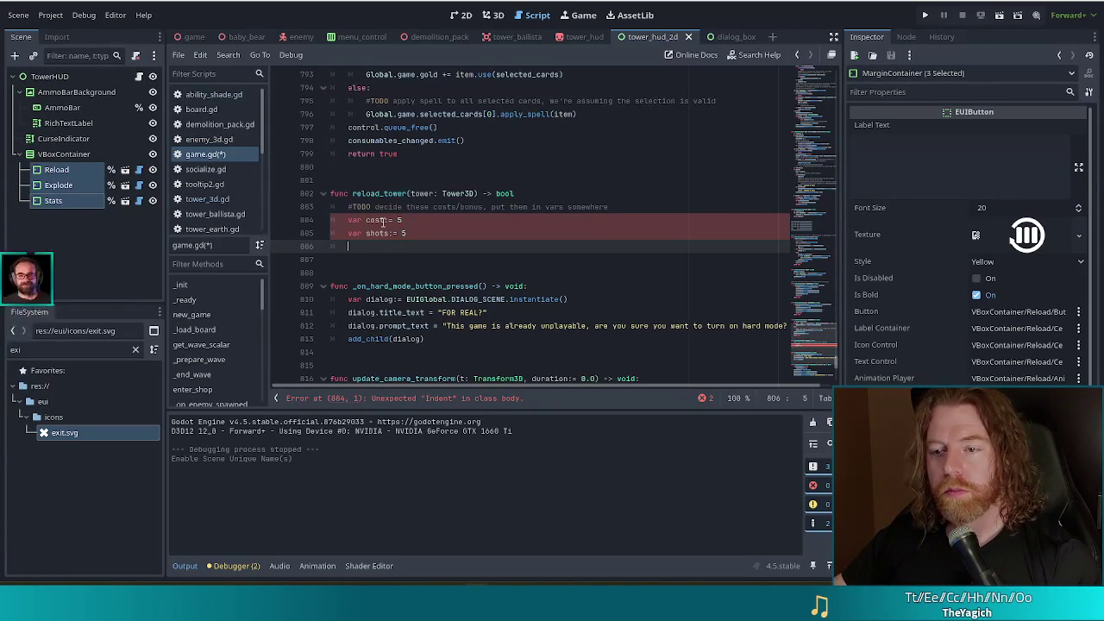
pyautogui.click(553, 194)
pyautogui.write(':')
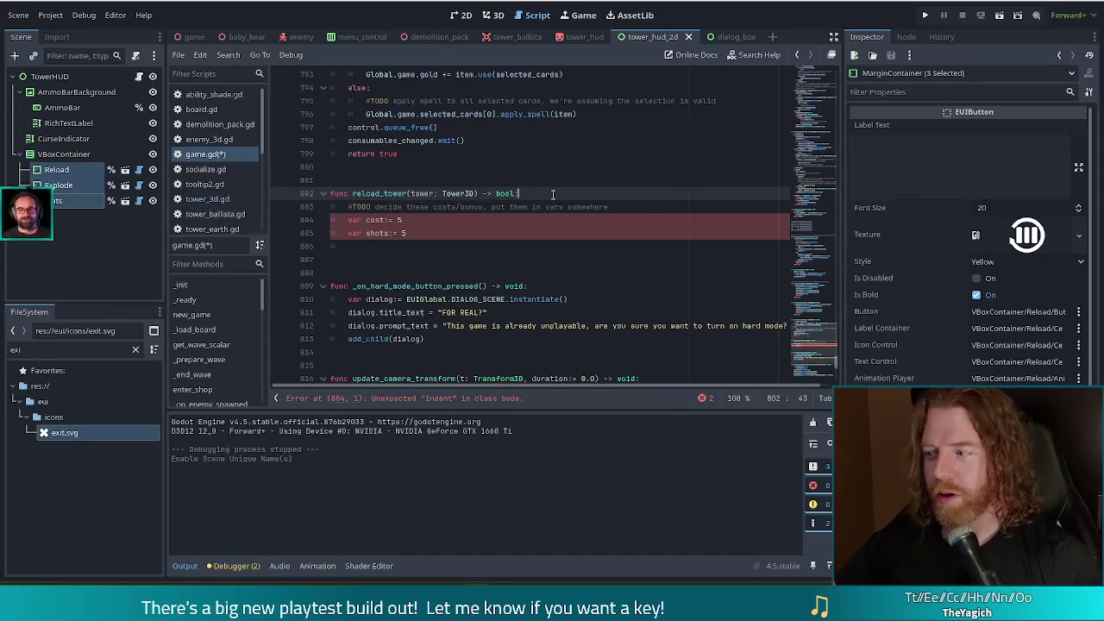
# End reload_tower with 'return false', with a blank line after the shots variable.
pyautogui.click(386, 246)
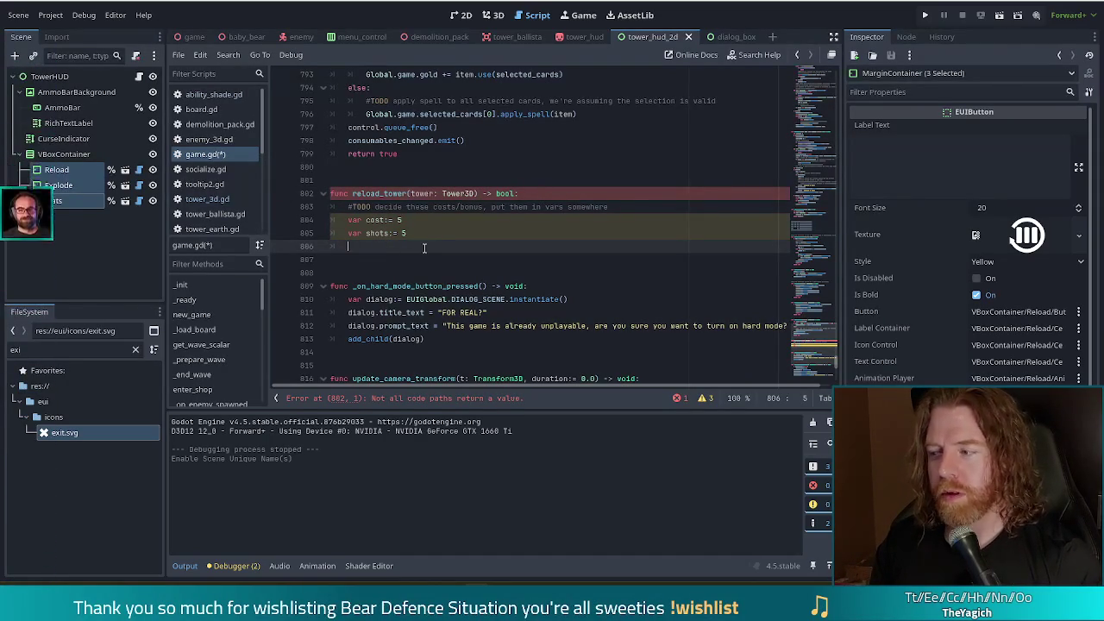
pyautogui.write('return false')
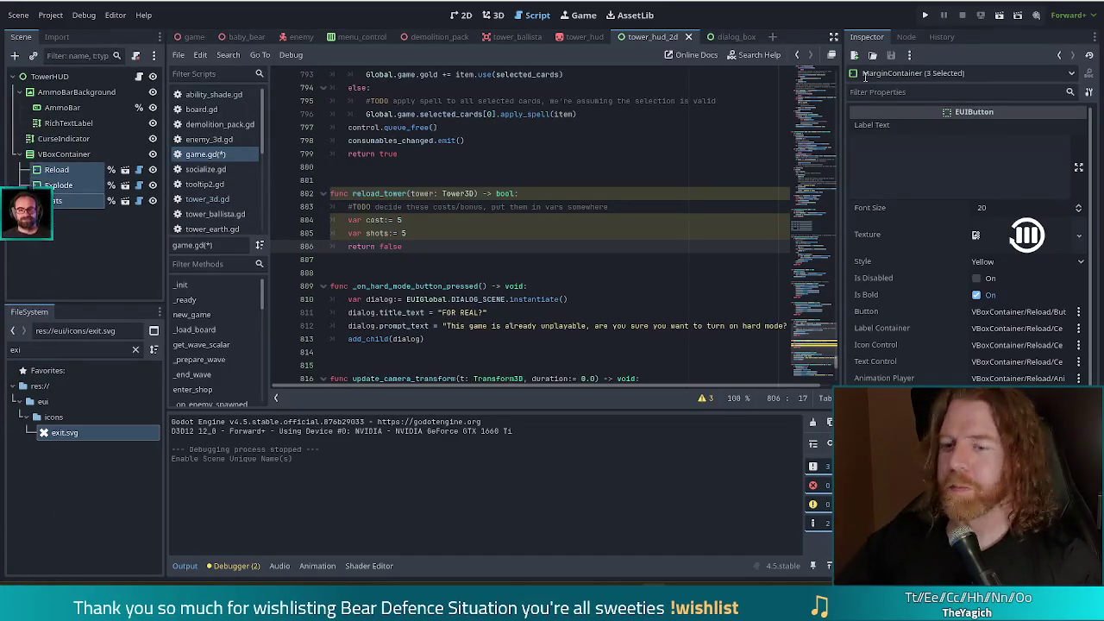
pyautogui.click(447, 234)
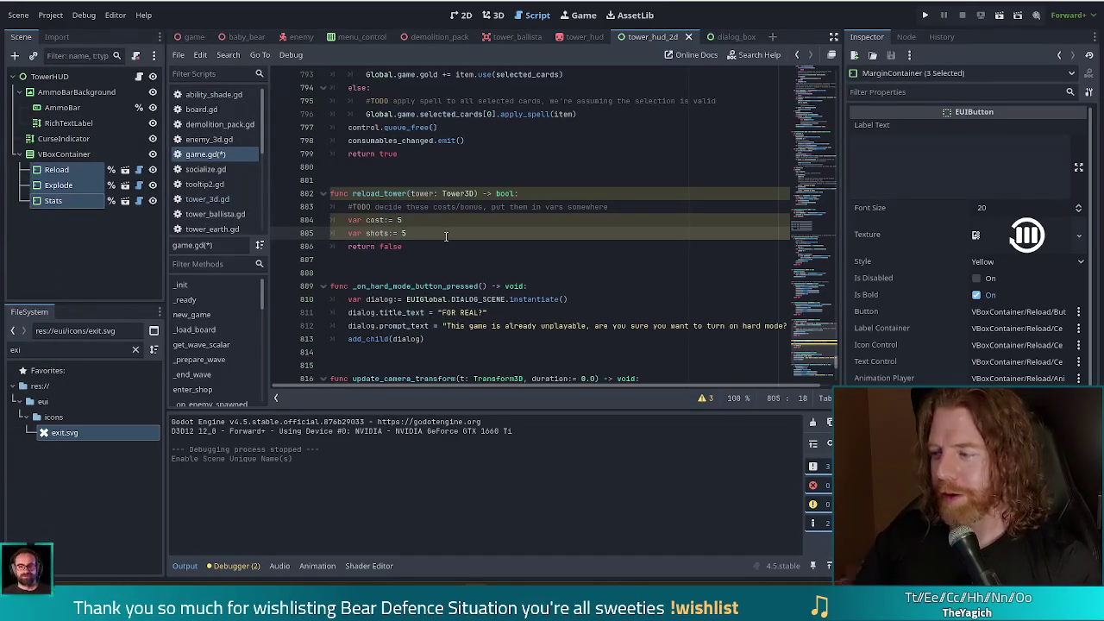
pyautogui.press('Return')
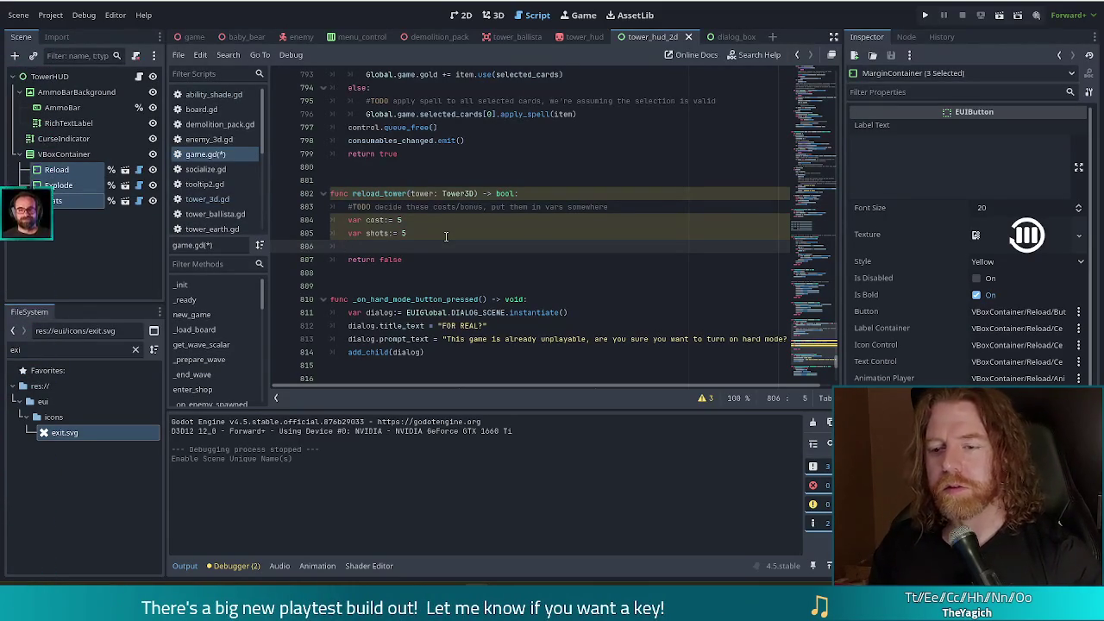
# Add an 'if gold >= cost:' branch that does 'tower.shots += shots' and returns true.
pyautogui.write('ifgol')
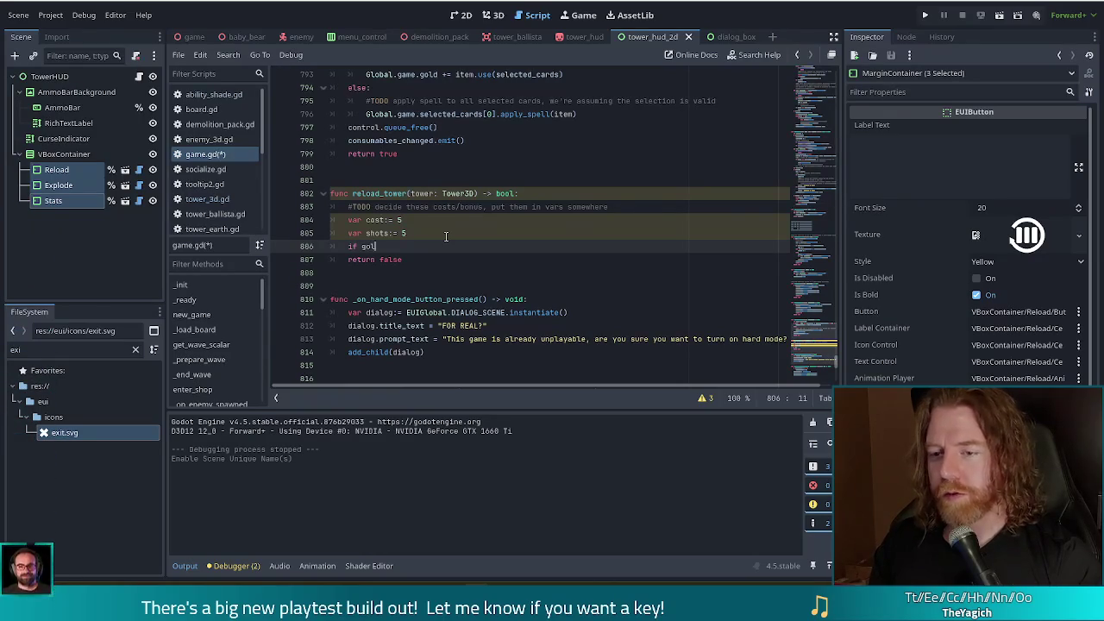
pyautogui.write('d ')
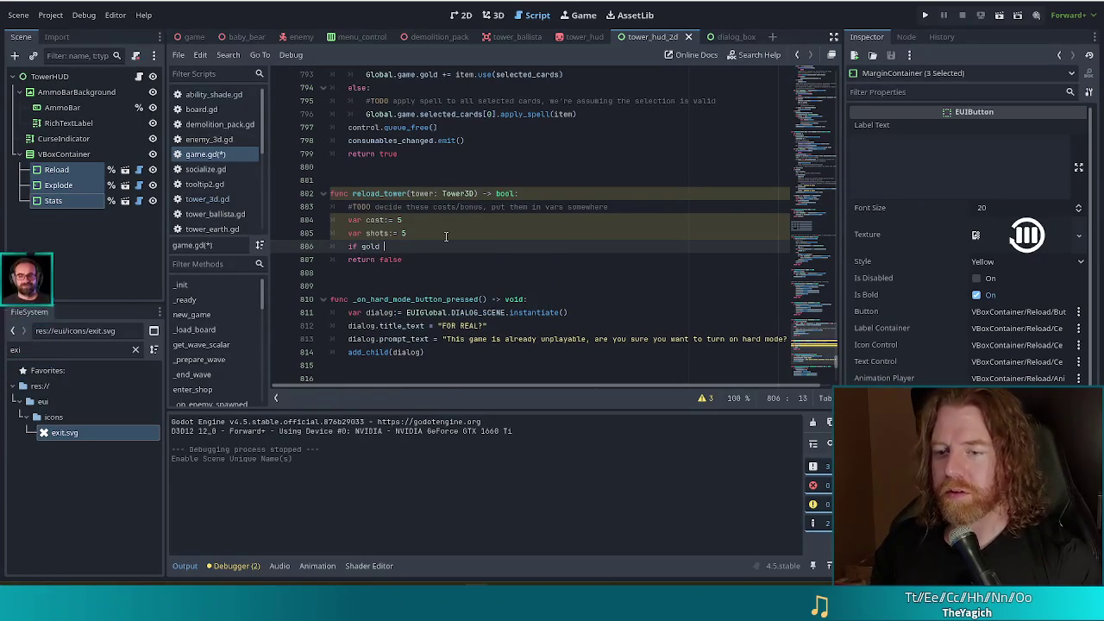
pyautogui.write('>= cost')
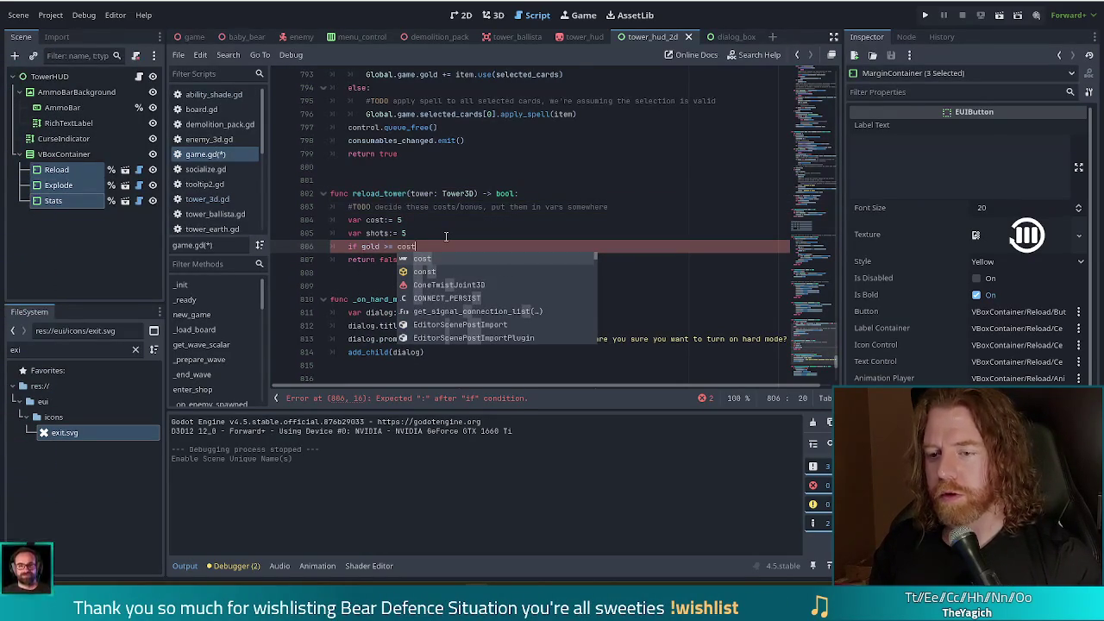
pyautogui.write(':')
pyautogui.press('Return')
pyautogui.write('towe')
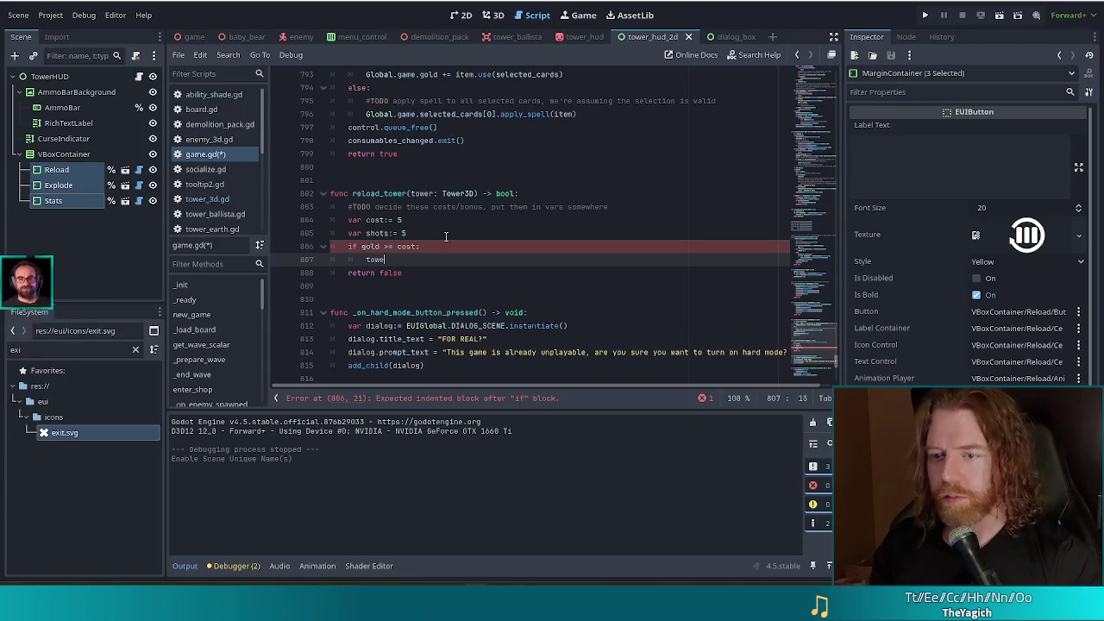
pyautogui.write('r.shots ')
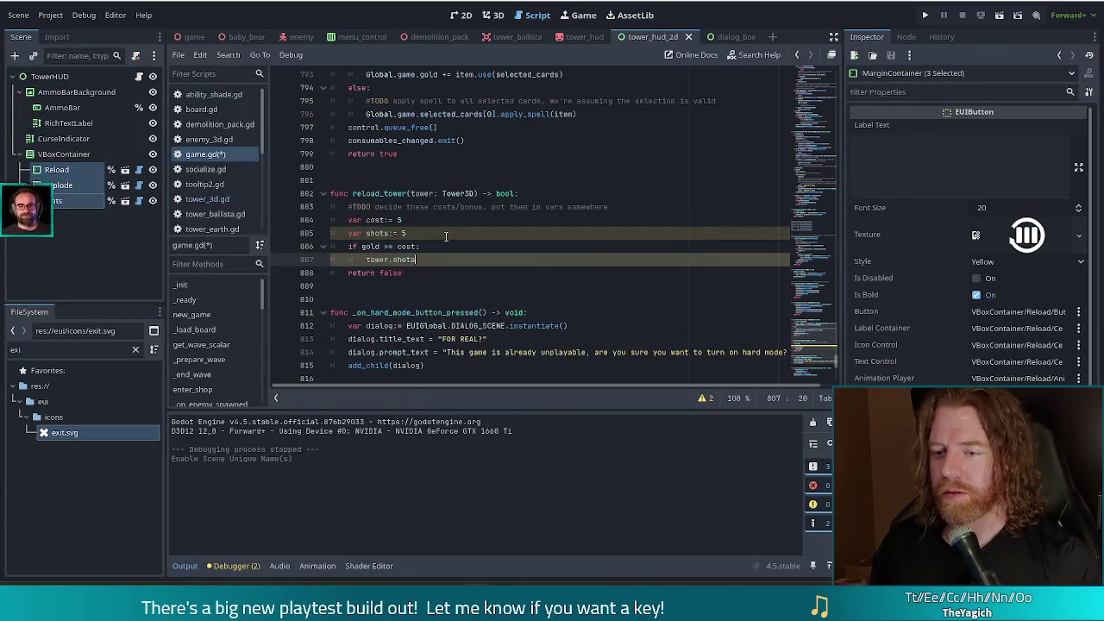
pyautogui.write('+= shots')
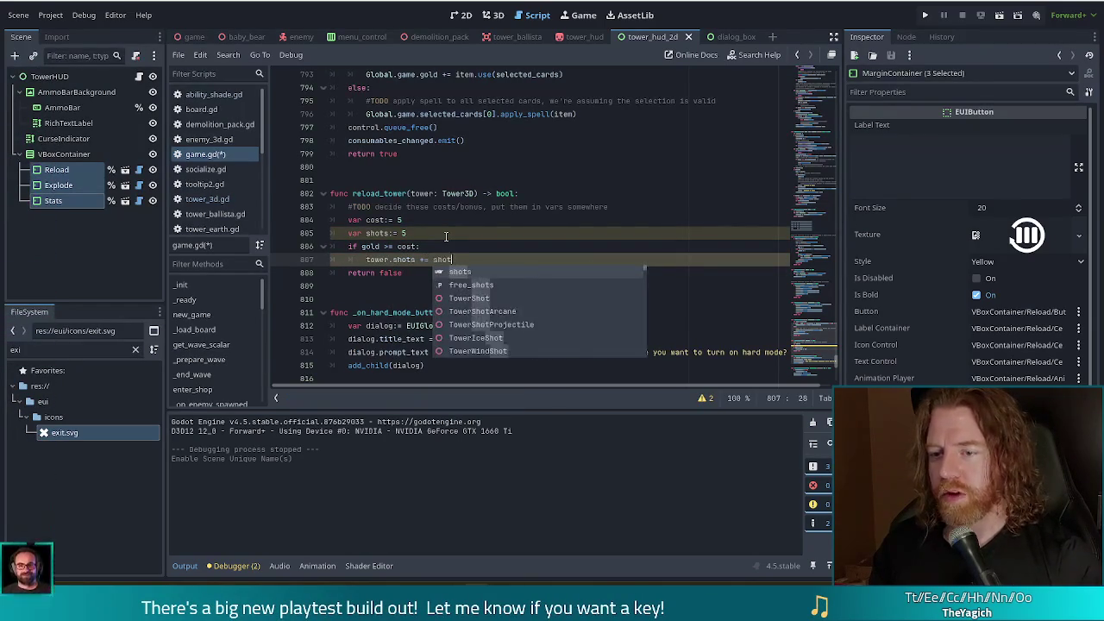
pyautogui.press('Return')
pyautogui.press('Return')
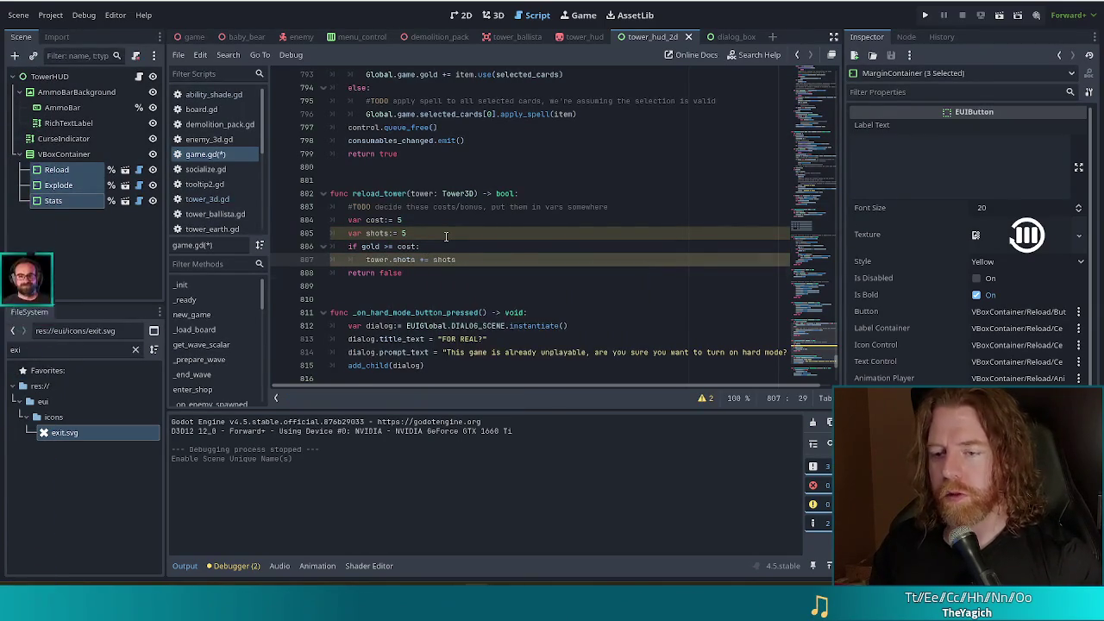
pyautogui.write('rn true')
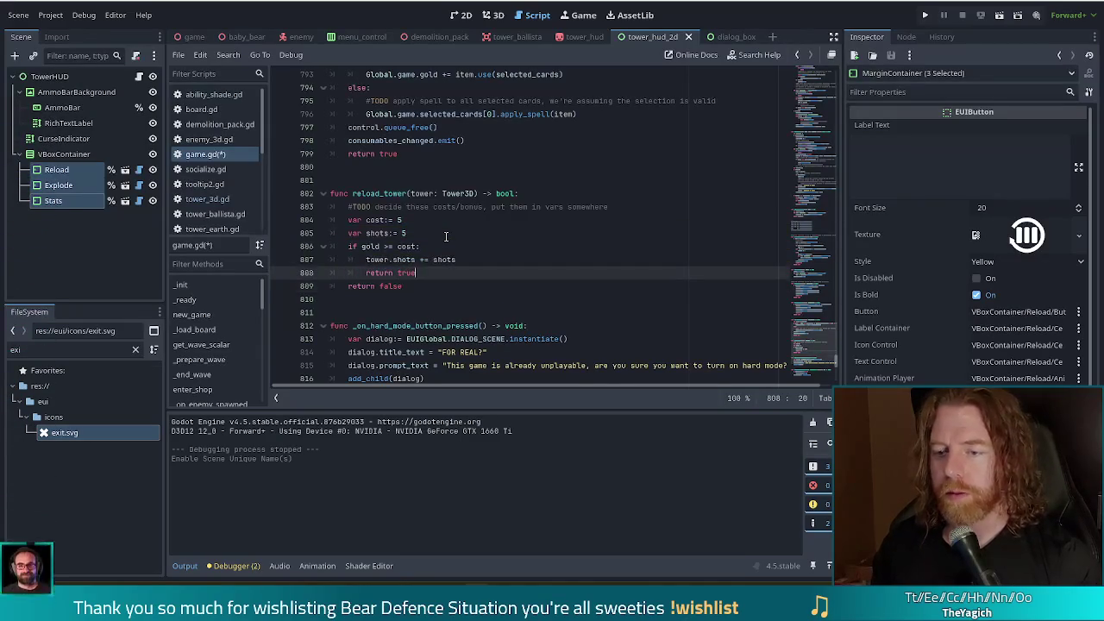
# Add an 'else:' branch with the indented 'return false', then save game.gd.
pyautogui.press('Return')
pyautogui.press('BackSpace')
pyautogui.write('else:')
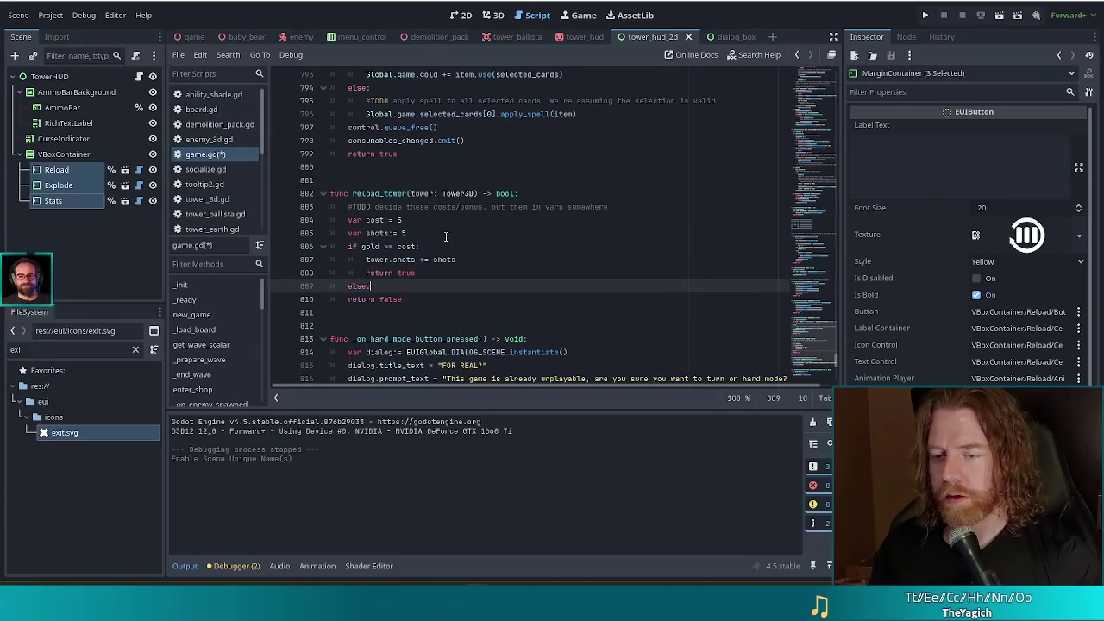
pyautogui.press('Down')
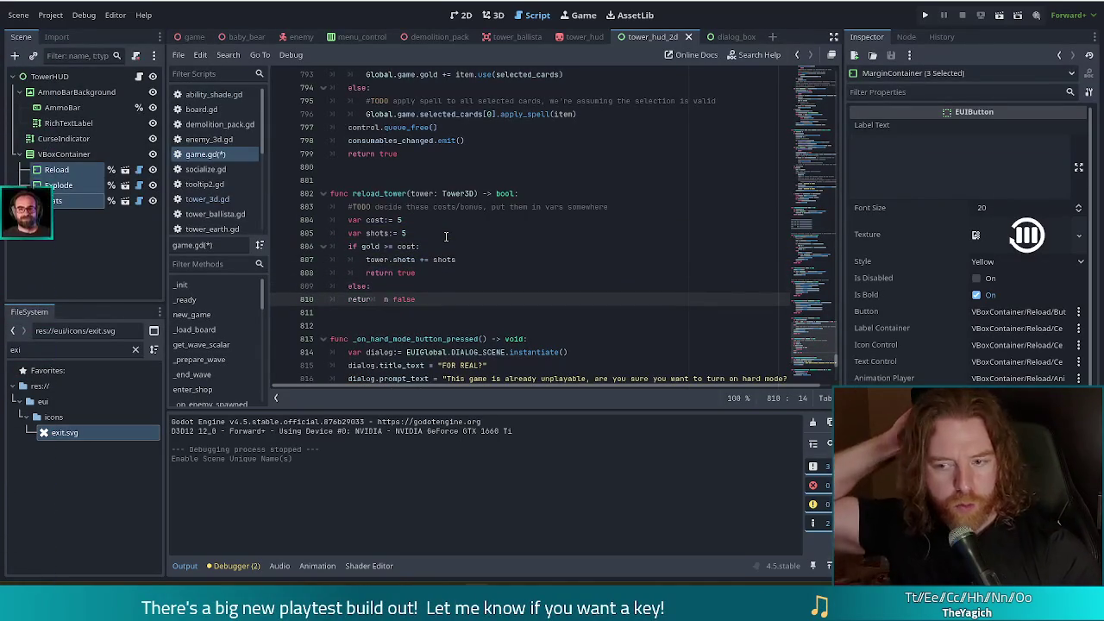
pyautogui.press('Tab')
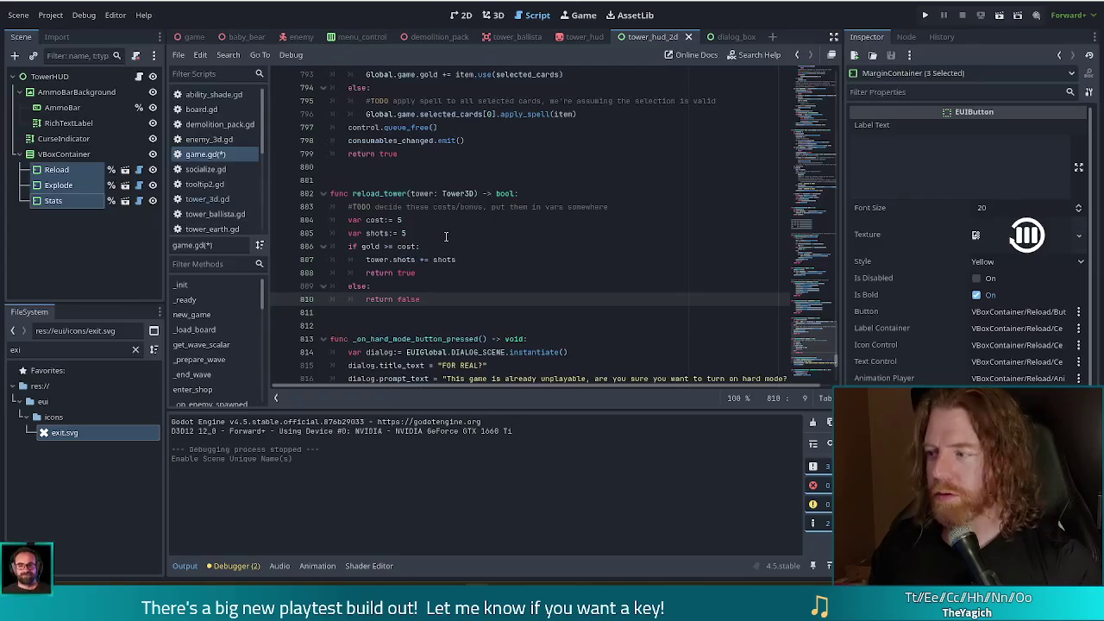
pyautogui.hotkey('ctrl', 's')
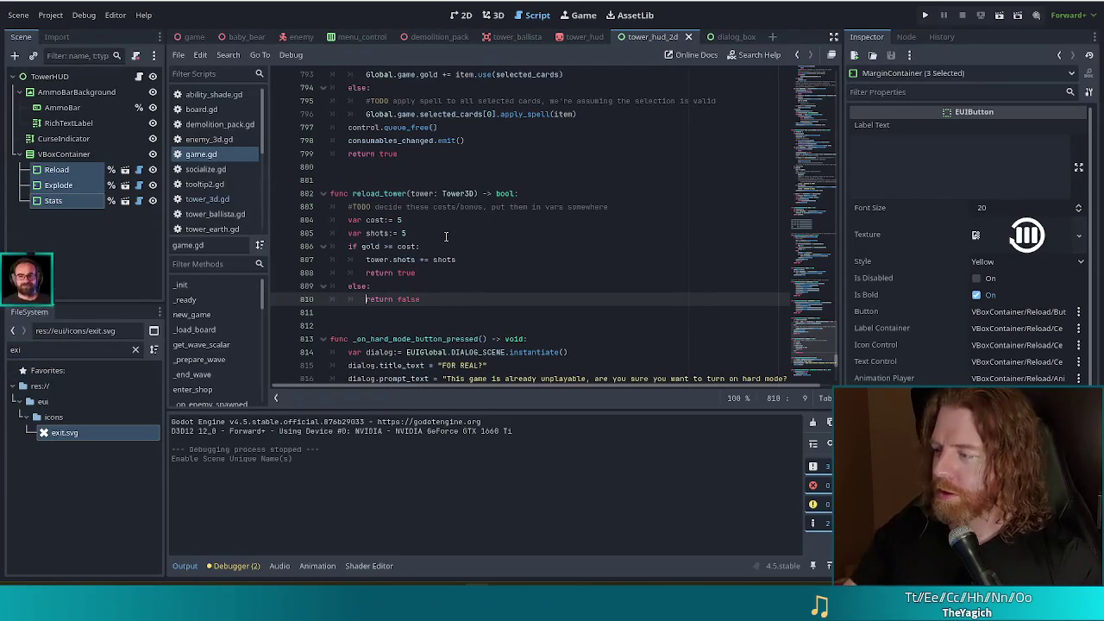
pyautogui.click(447, 246)
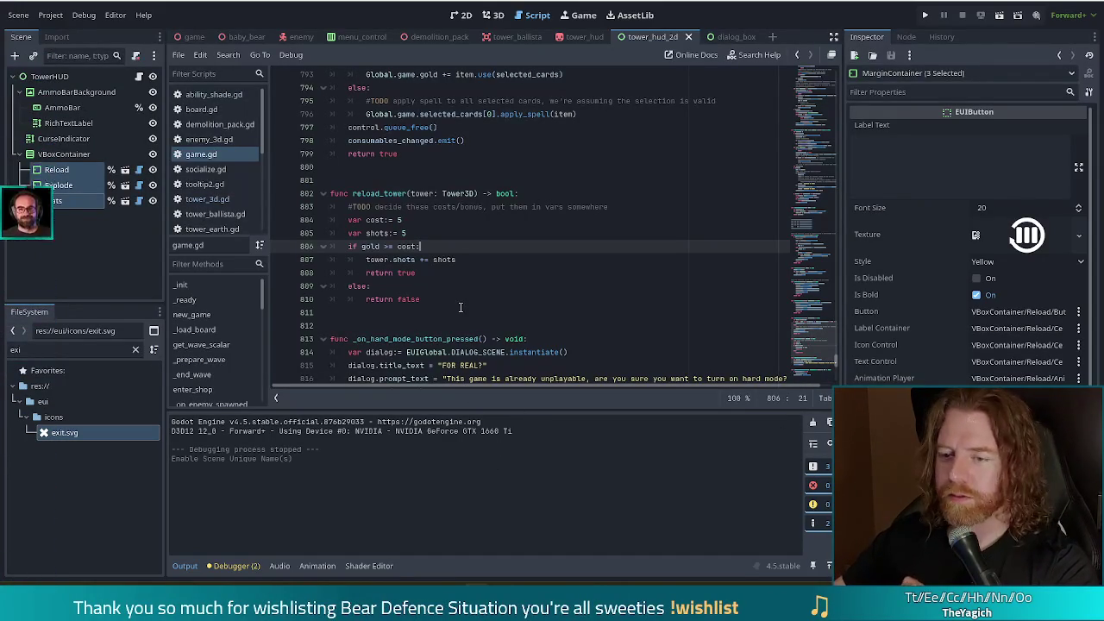
pyautogui.press('Down')
pyautogui.press('Down')
pyautogui.press('Down')
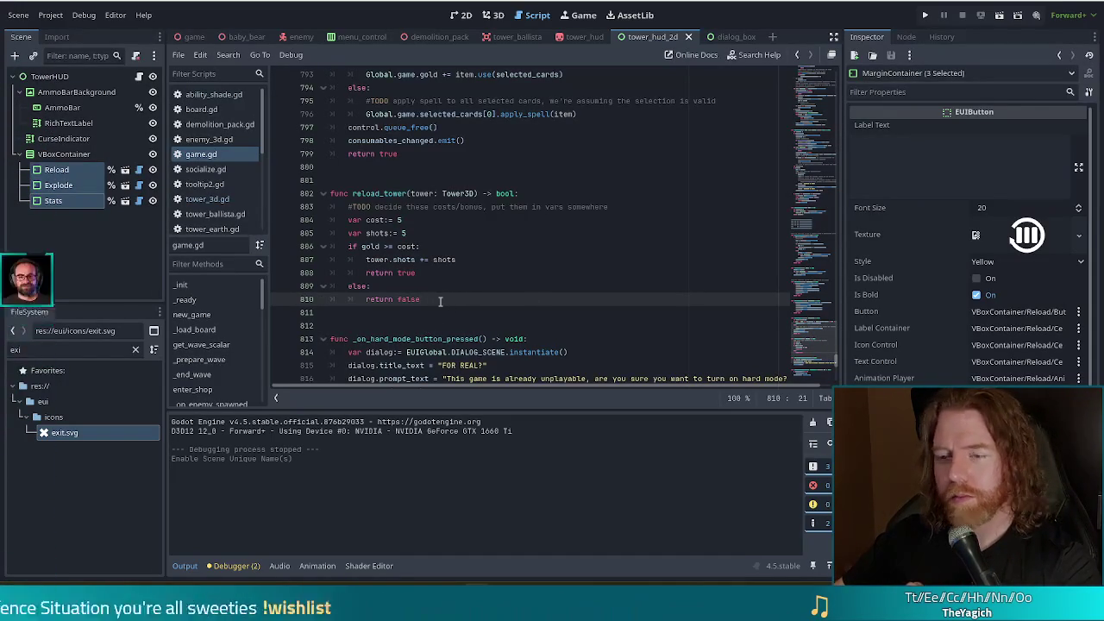
pyautogui.moveTo(387, 220); pyautogui.dragTo(431, 299)
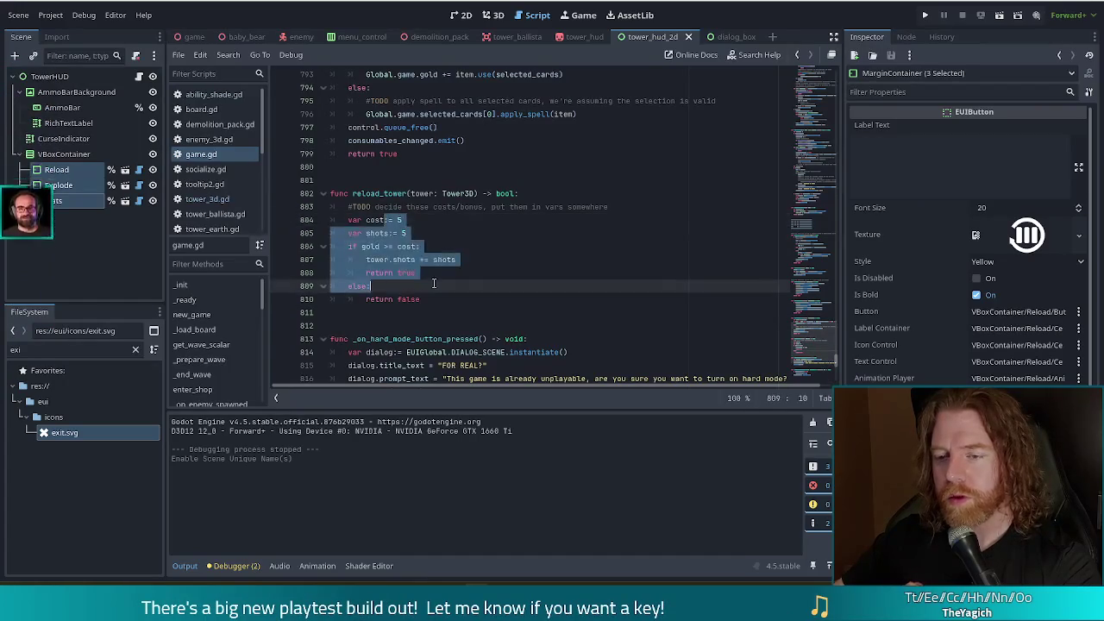
pyautogui.click(462, 260)
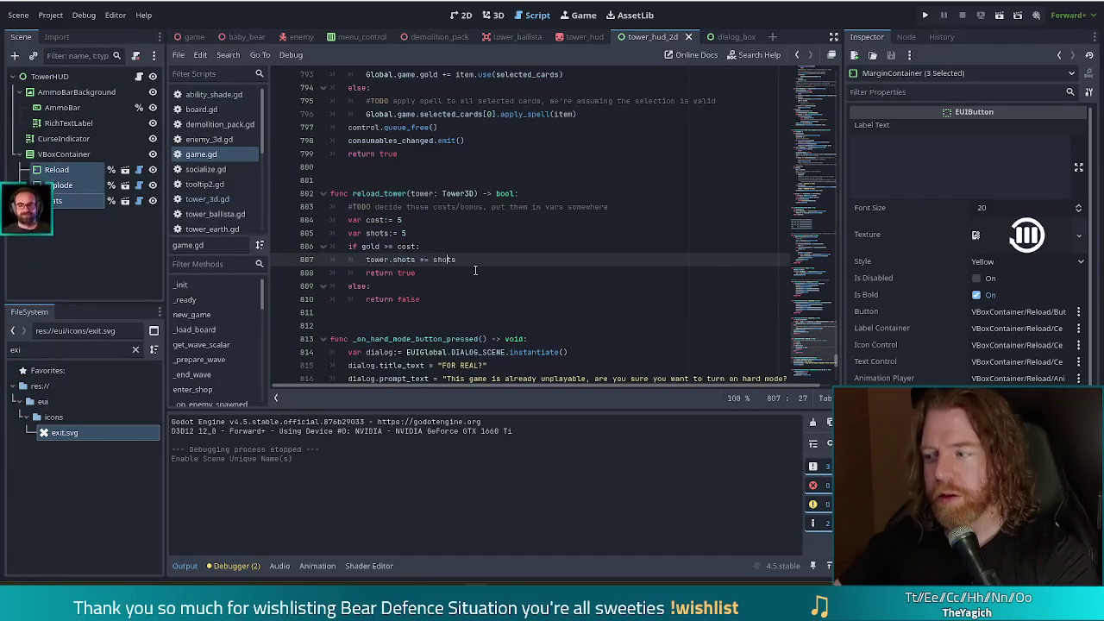
pyautogui.moveTo(366, 193); pyautogui.dragTo(437, 288)
pyautogui.click(437, 287)
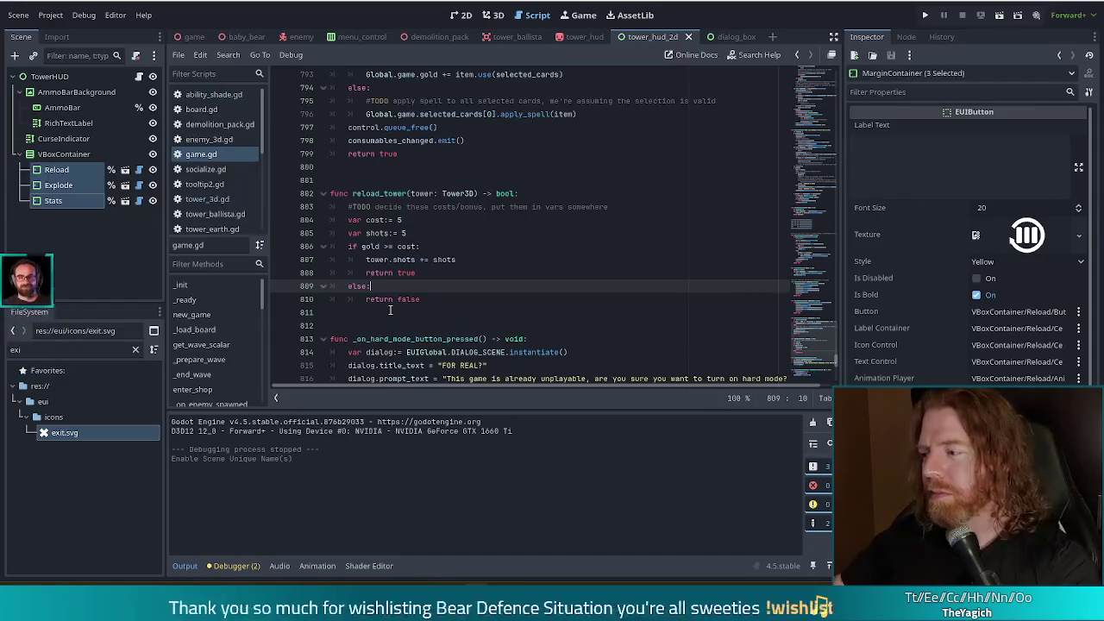
pyautogui.click(458, 271)
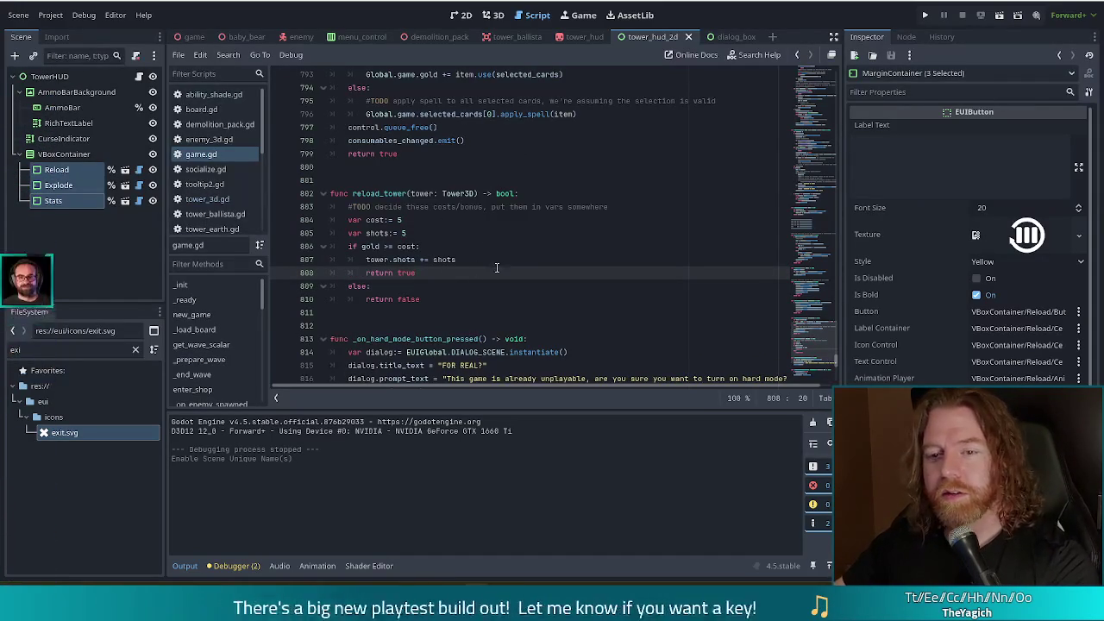
pyautogui.hotkey('ctrl', 'z')
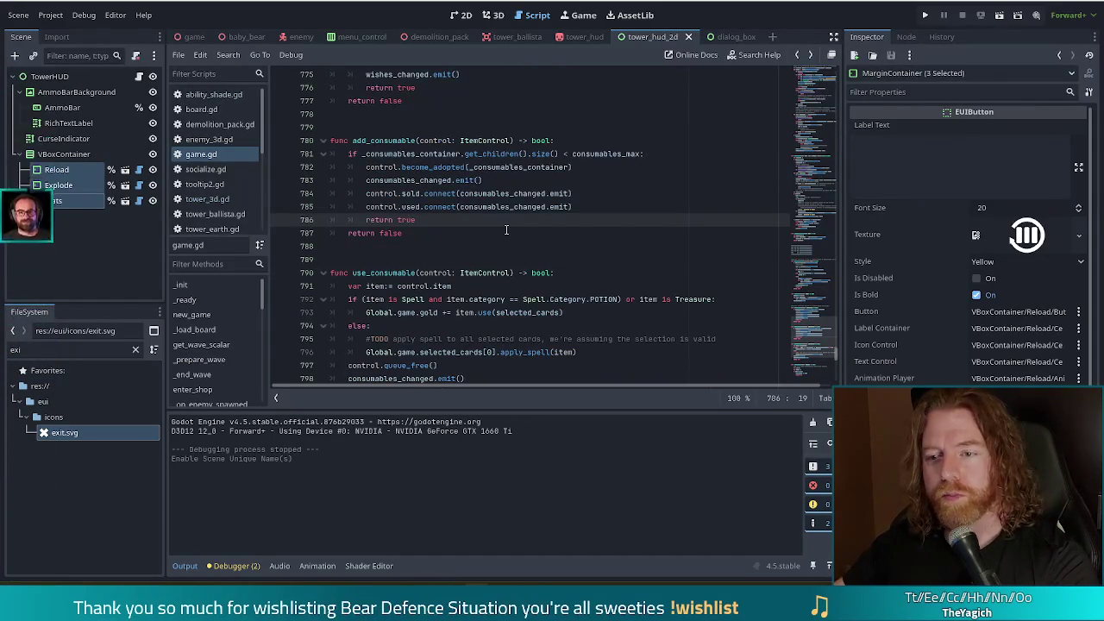
# Open tower_hud_2d.gd, check the reload_tower call on line 37, and save it.
pyautogui.hotkey('ctrl', 'z')
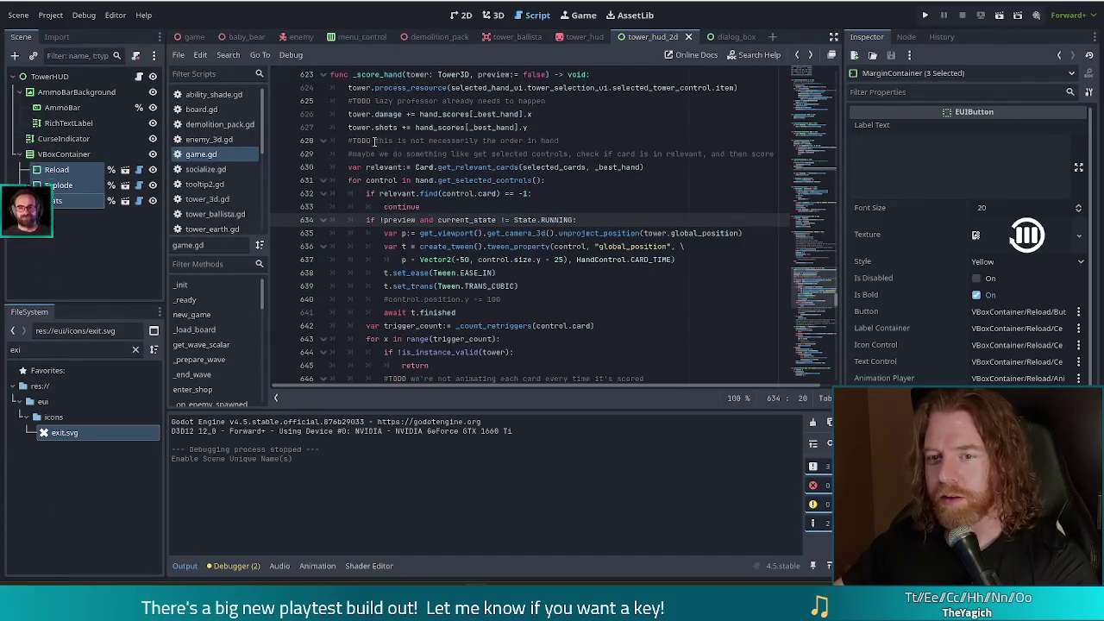
pyautogui.scroll(-3, 261, 156)
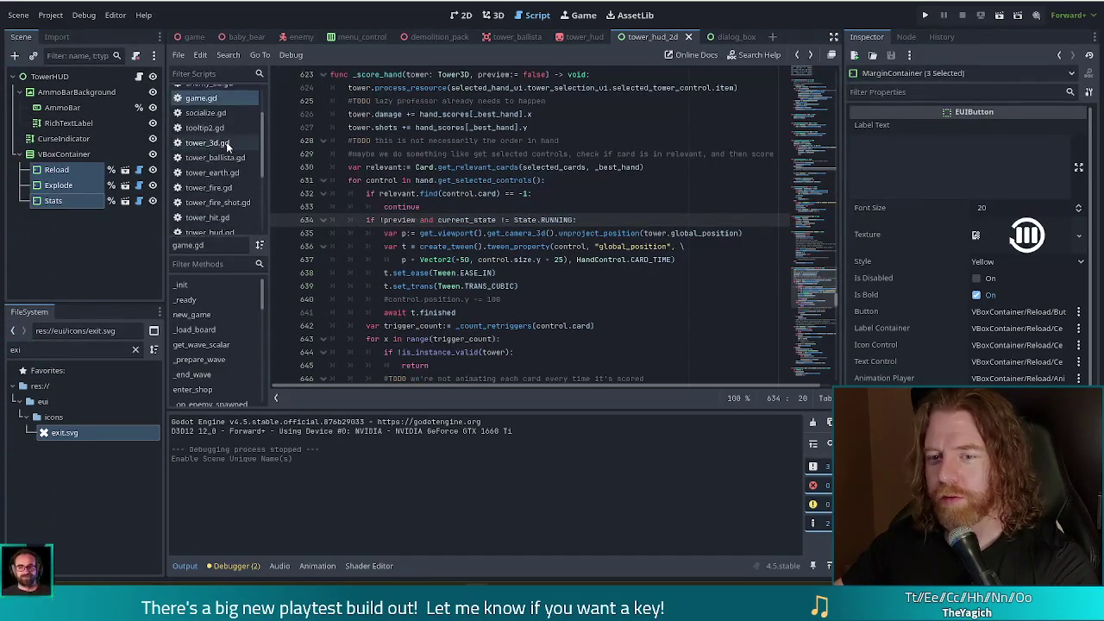
pyautogui.click(226, 144)
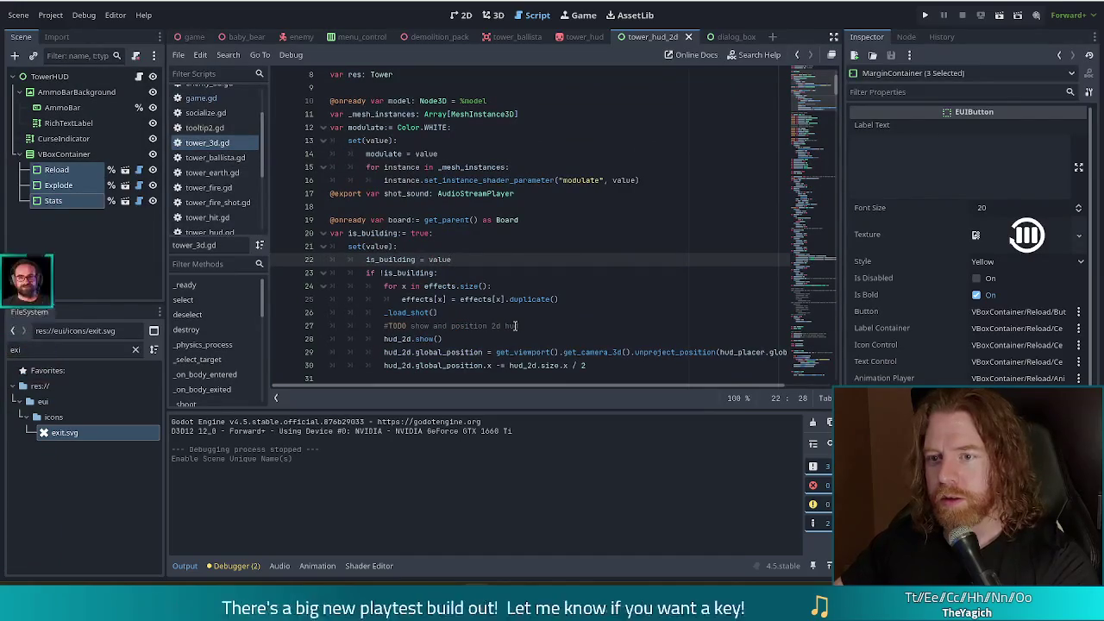
pyautogui.scroll(-3, 232, 164)
pyautogui.click(232, 122)
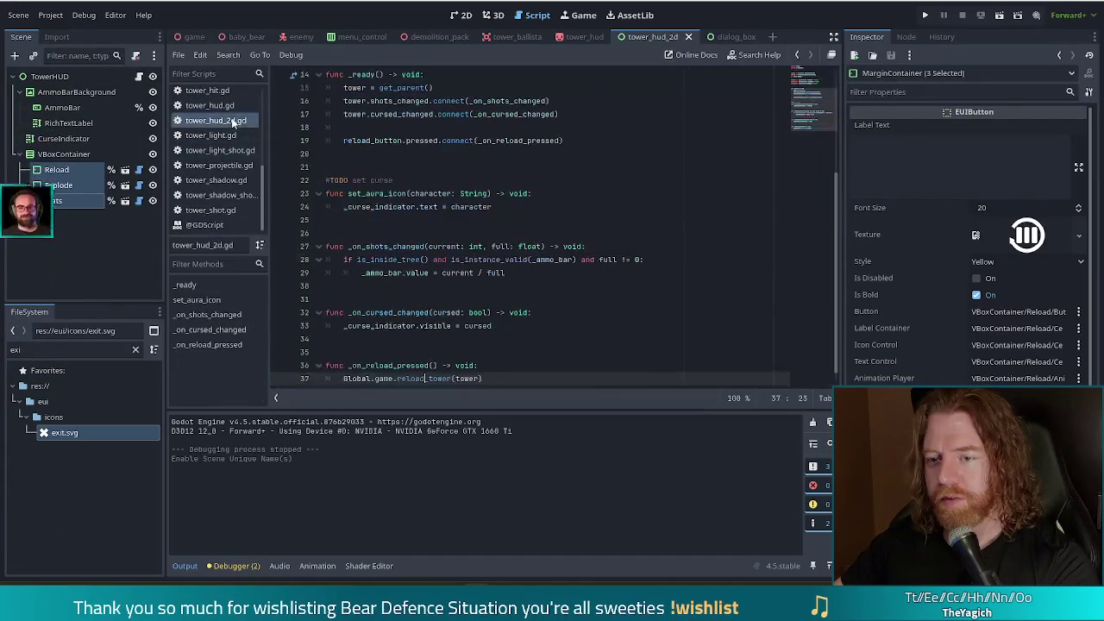
pyautogui.write('_')
pyautogui.scroll(-1, 518, 335)
pyautogui.click(497, 367)
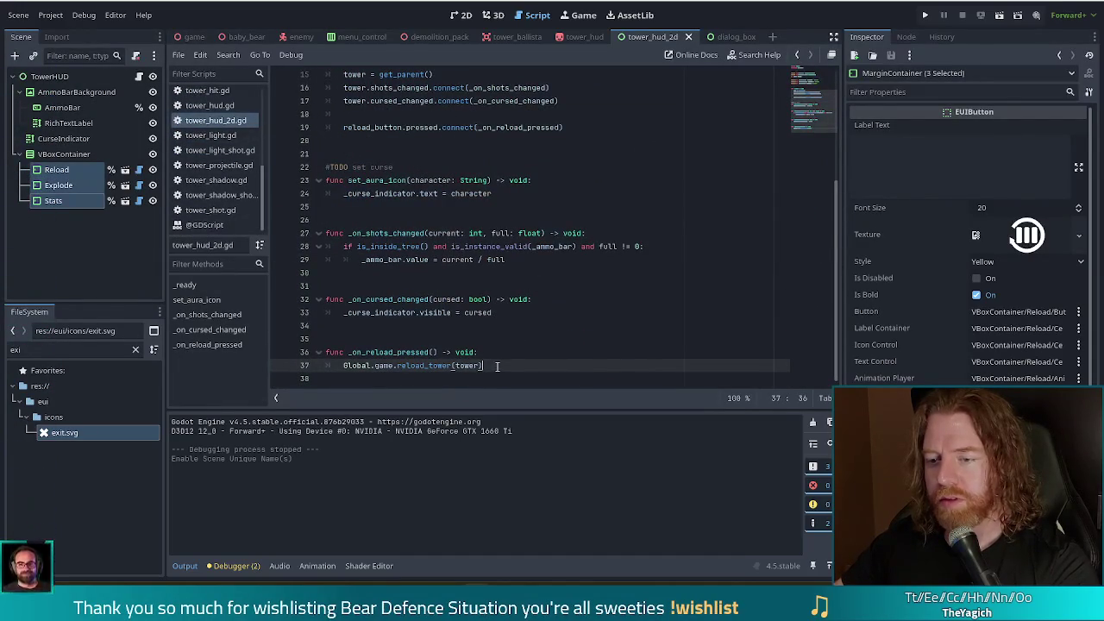
pyautogui.hotkey('ctrl', 's')
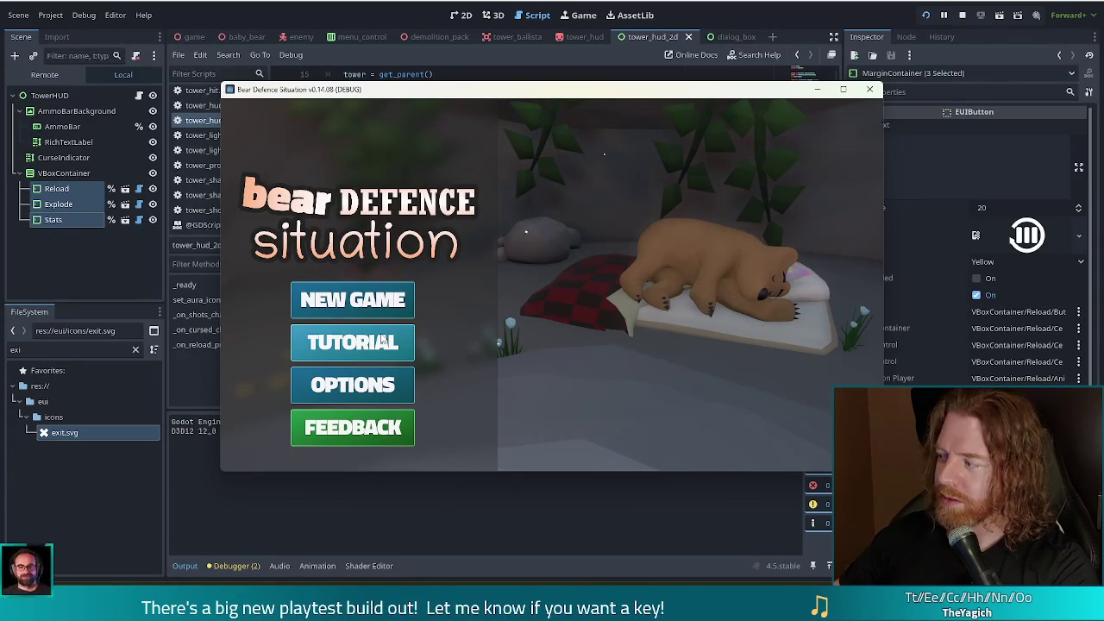
# Start a new game, play the Queen of Earth card to place a Ballista, then stop with F8.
pyautogui.click(353, 300)
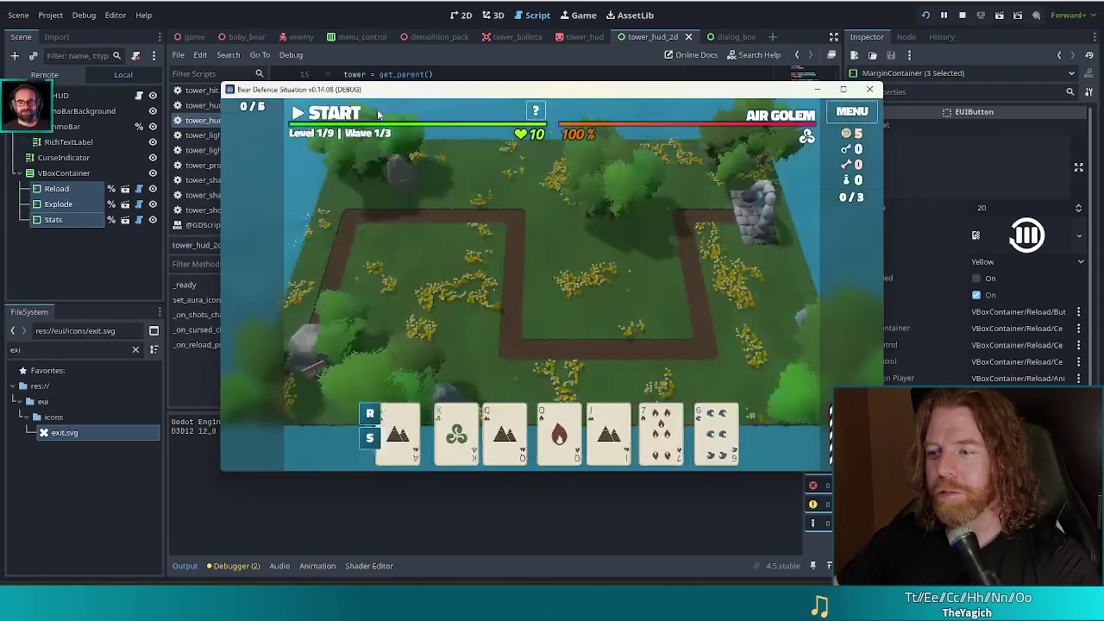
pyautogui.click(518, 205)
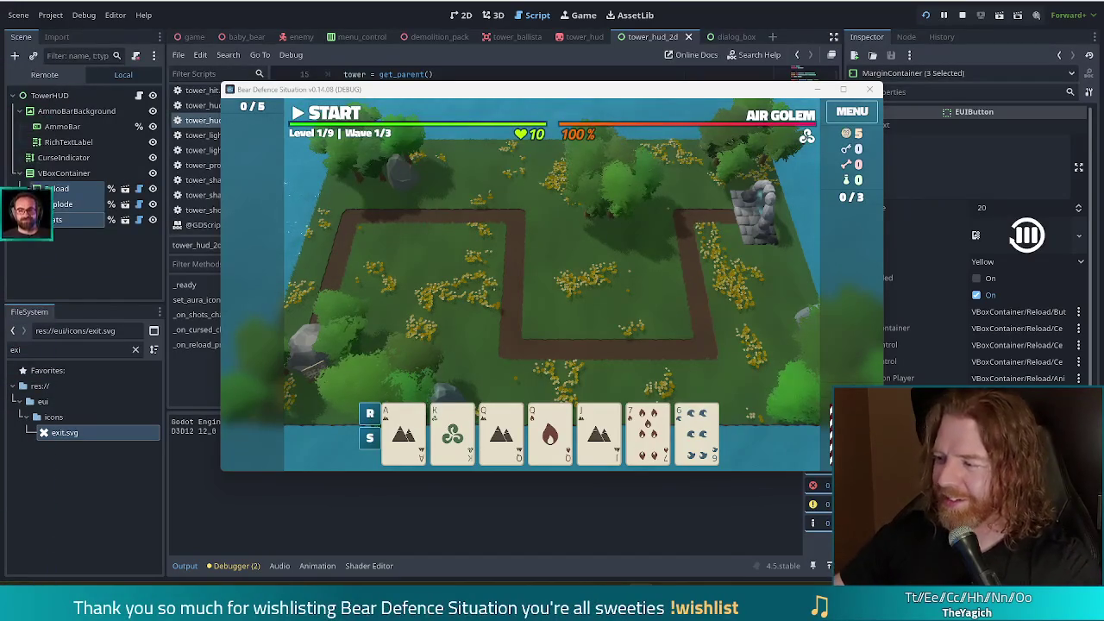
pyautogui.click(511, 434)
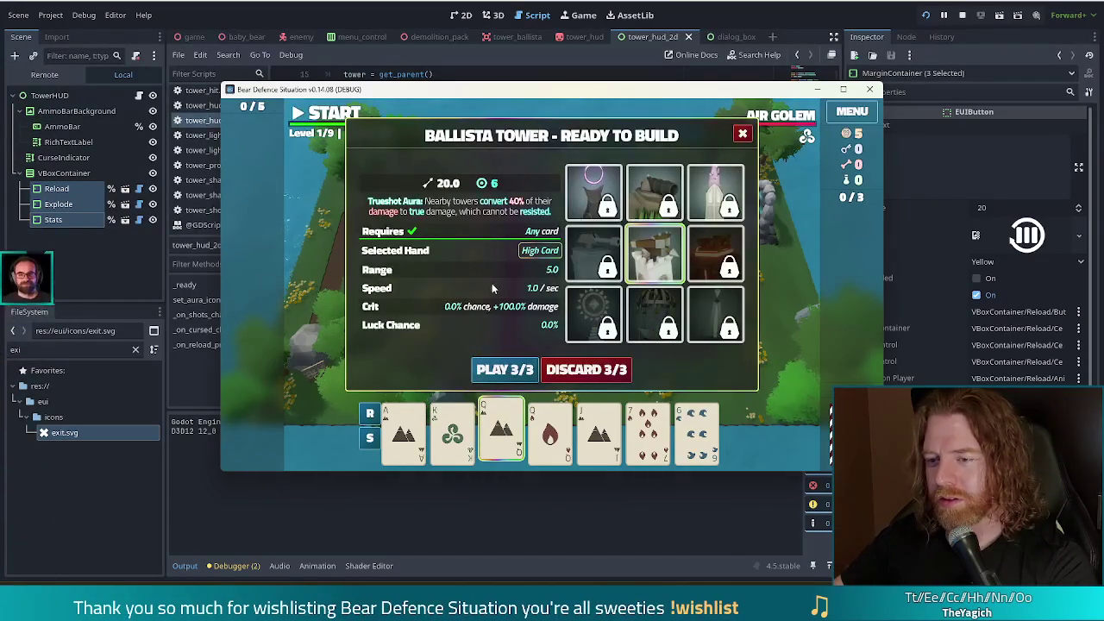
pyautogui.click(504, 369)
pyautogui.click(568, 302)
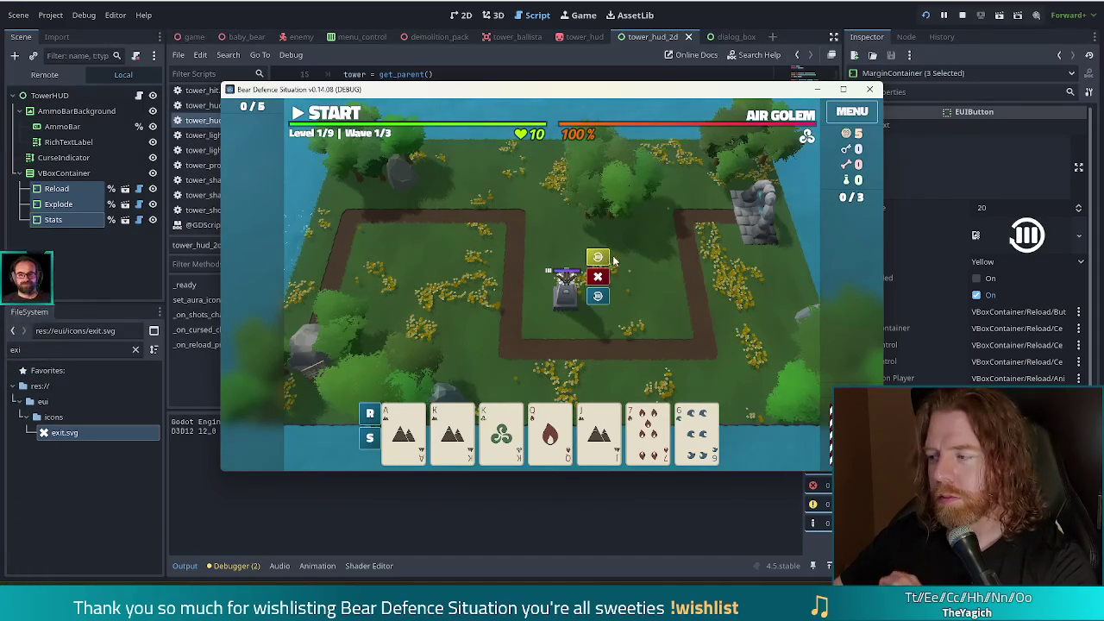
pyautogui.press('F8')
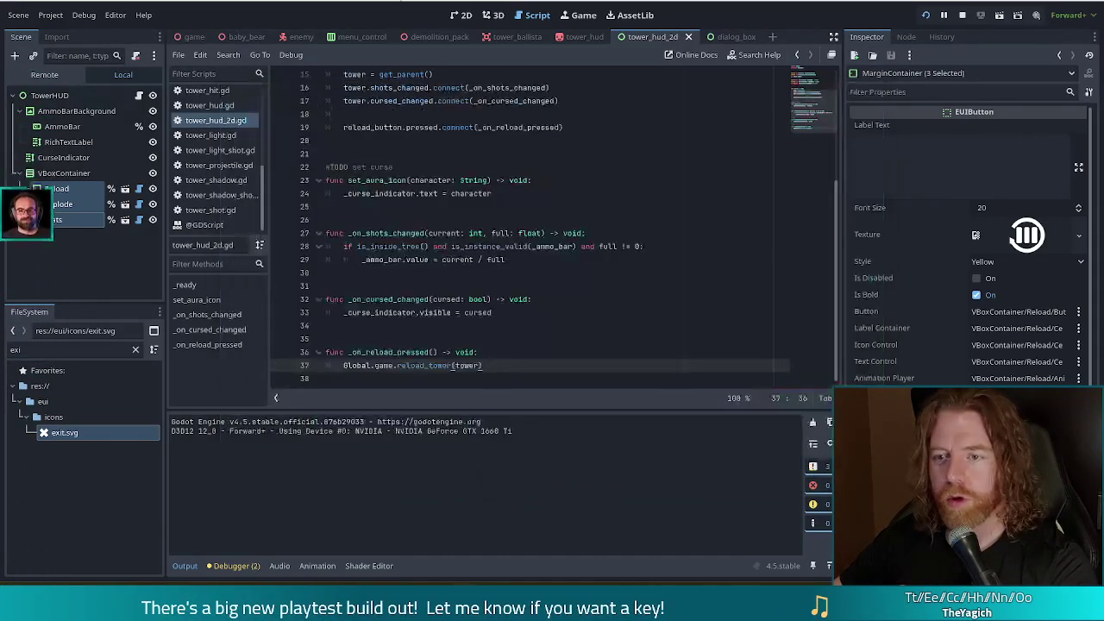
# Follow the reload_tower call in _on_reload_pressed on line 37 to its definition at line 802 of game.gd.
pyautogui.click(484, 246)
pyautogui.scroll(5, 811, 119)
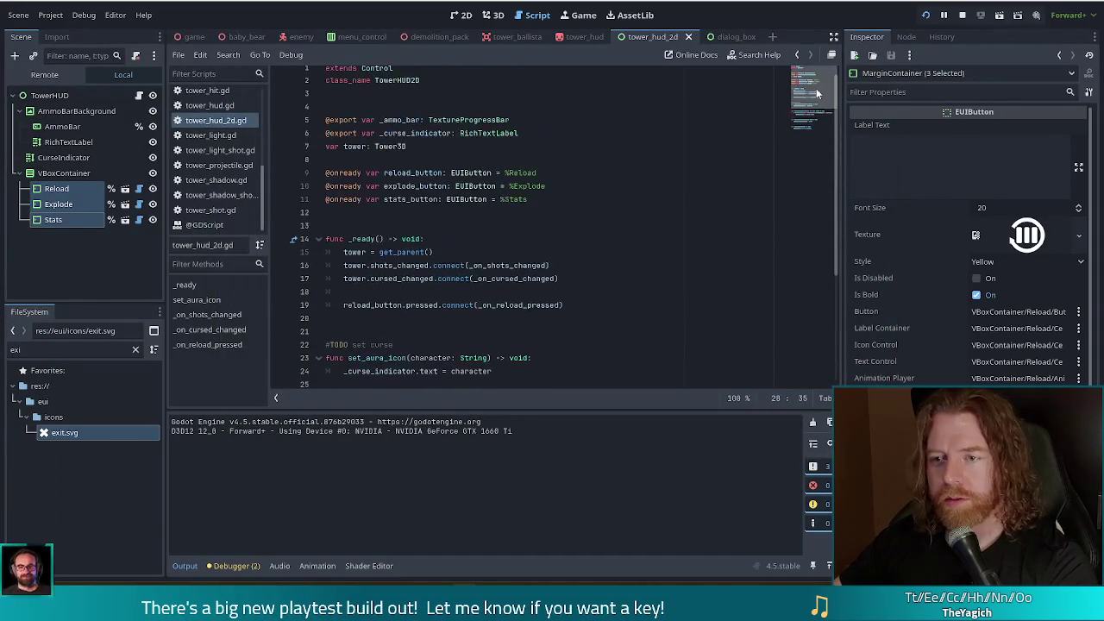
pyautogui.click(544, 200)
pyautogui.scroll(-2, 517, 258)
pyautogui.click(561, 226)
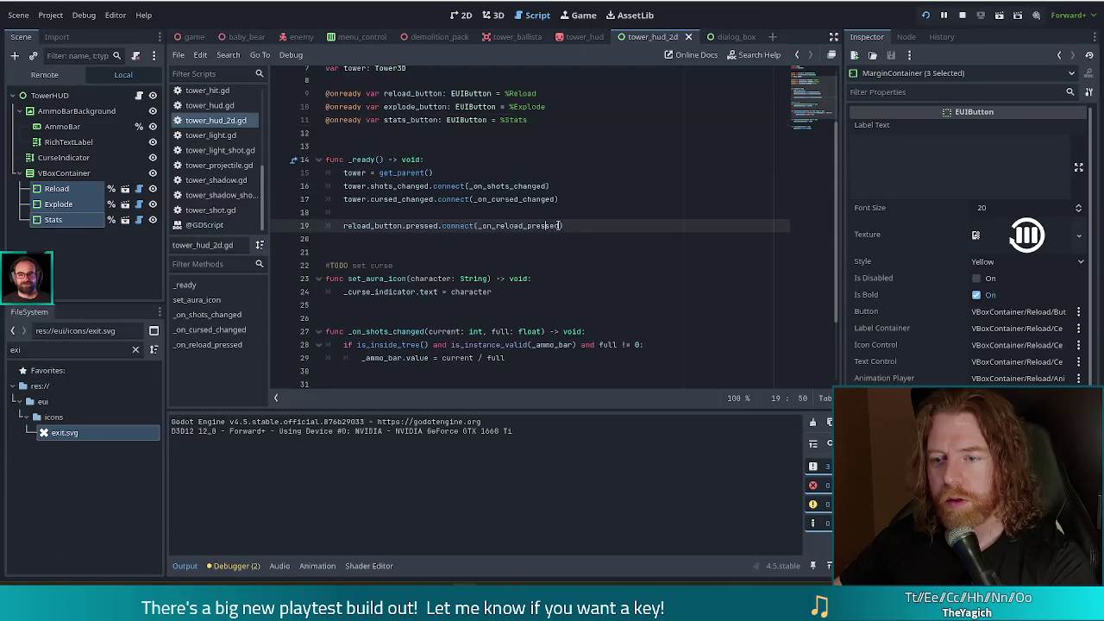
pyautogui.scroll(-3, 576, 233)
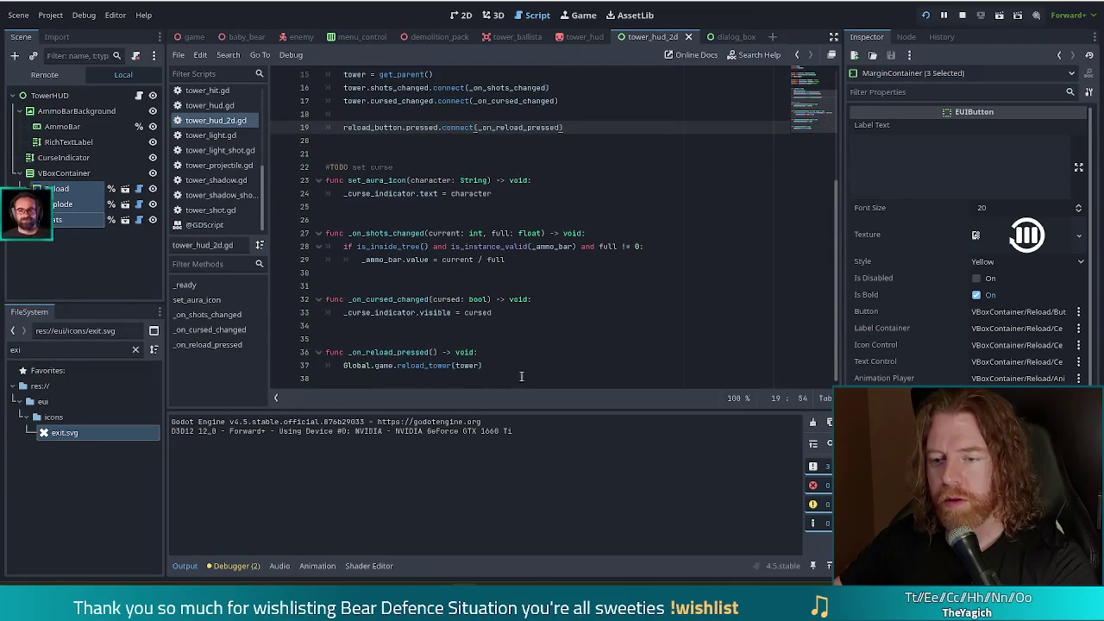
pyautogui.click(490, 354)
pyautogui.click(432, 365)
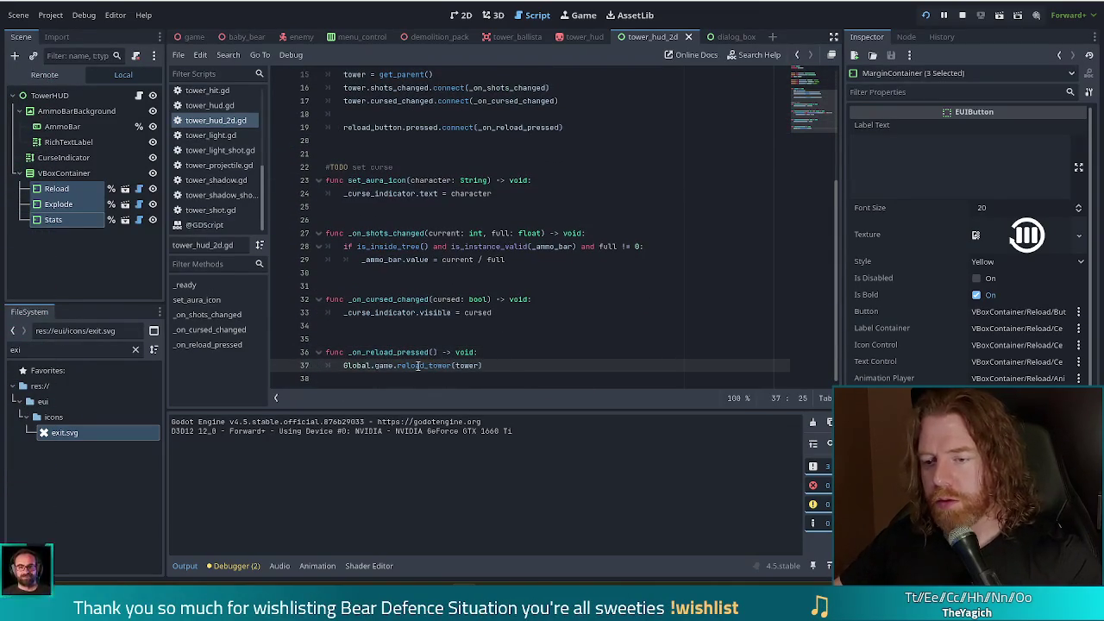
pyautogui.keyDown('ctrl'); pyautogui.click(417, 365); pyautogui.keyUp('ctrl')
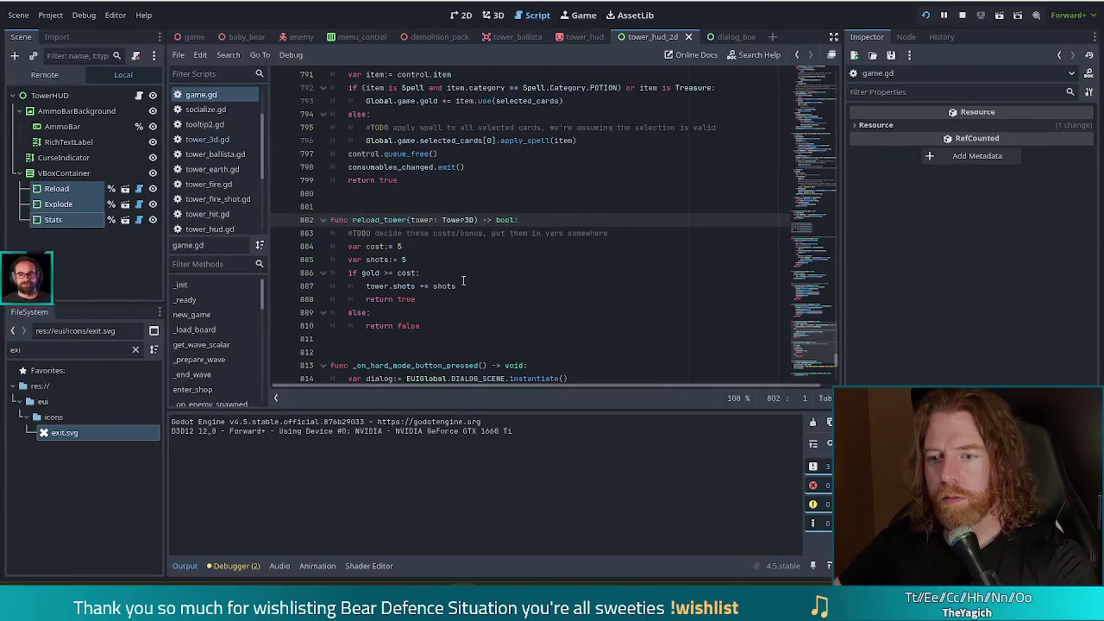